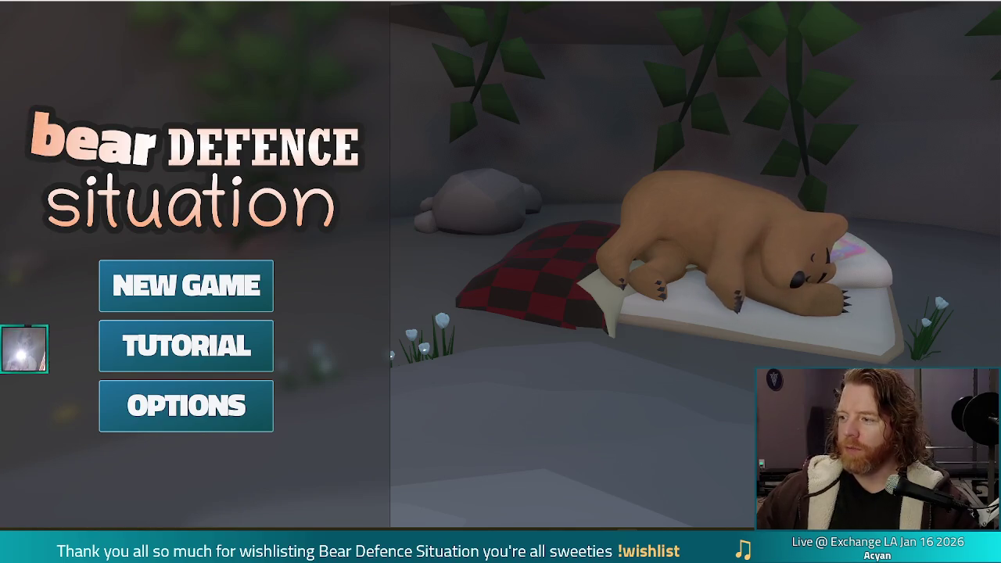
# - Adjust the system volume and start the Tutorial level from the main menu
pyautogui.press('XF86AudioLowerVolume')
pyautogui.press('XF86AudioLowerVolume')
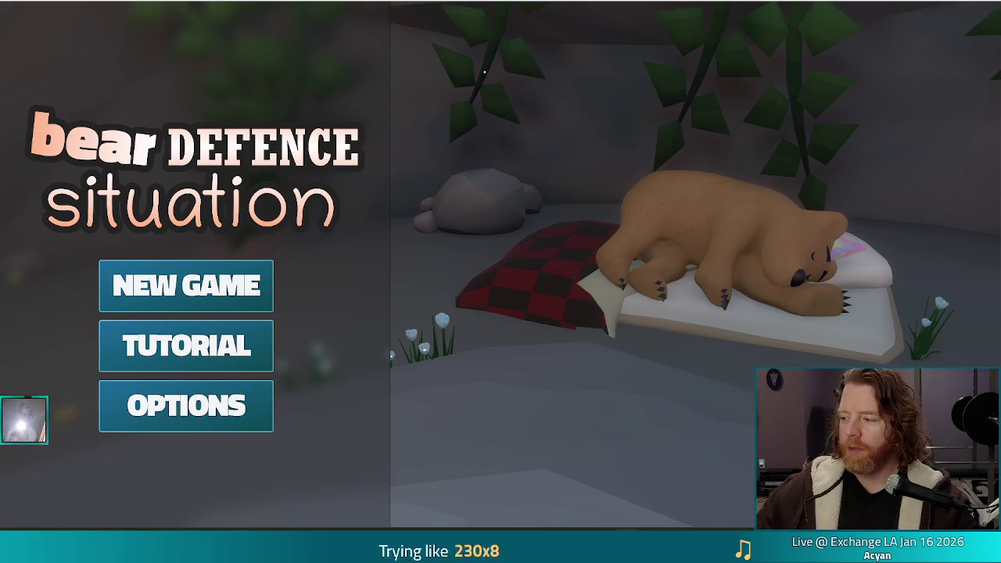
pyautogui.press('XF86AudioLowerVolume')
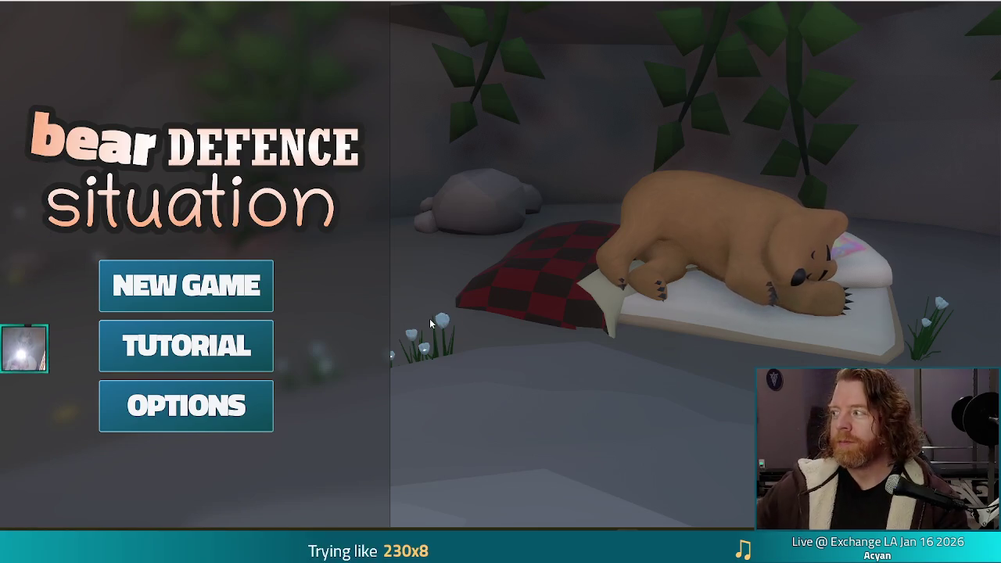
pyautogui.click(258, 345)
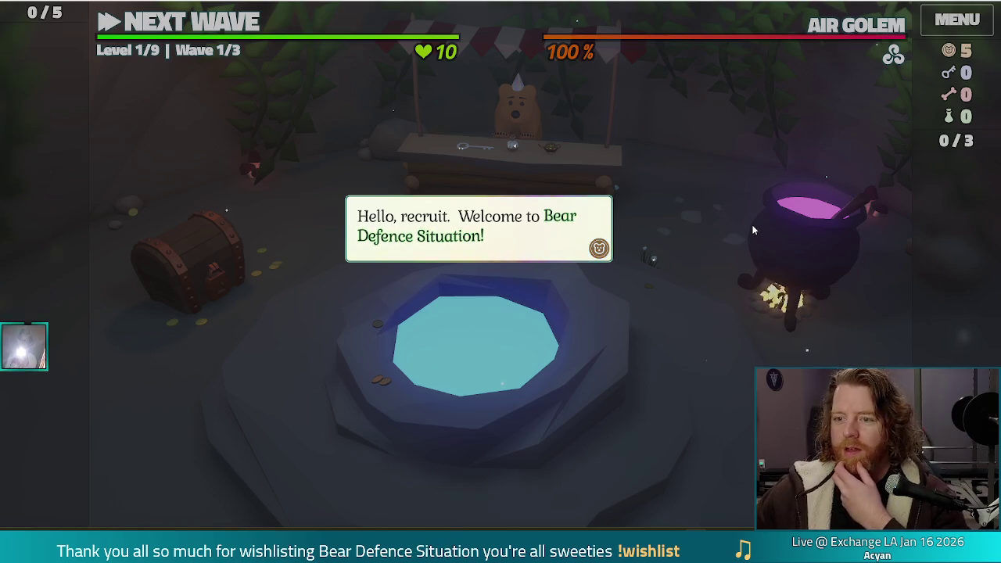
# - Advance through the bear's welcome dialogue until the Wishing Well comes up
pyautogui.click(661, 162)
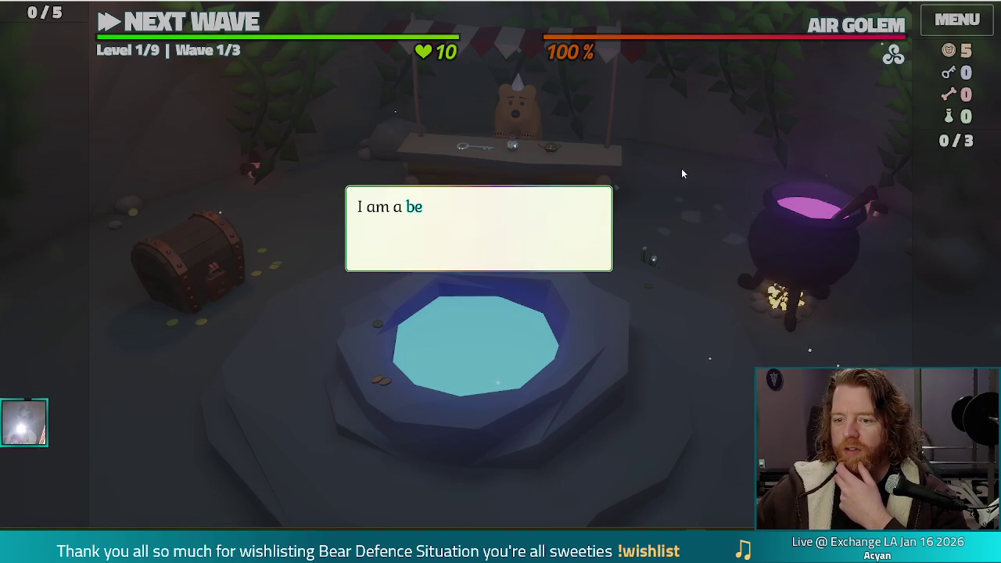
pyautogui.click(697, 223)
pyautogui.click(696, 218)
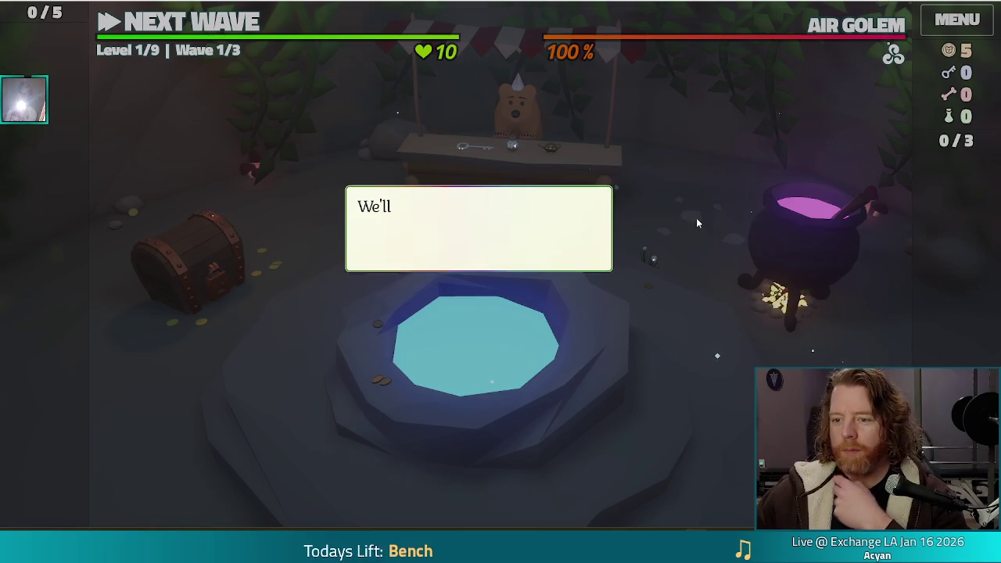
pyautogui.click(697, 216)
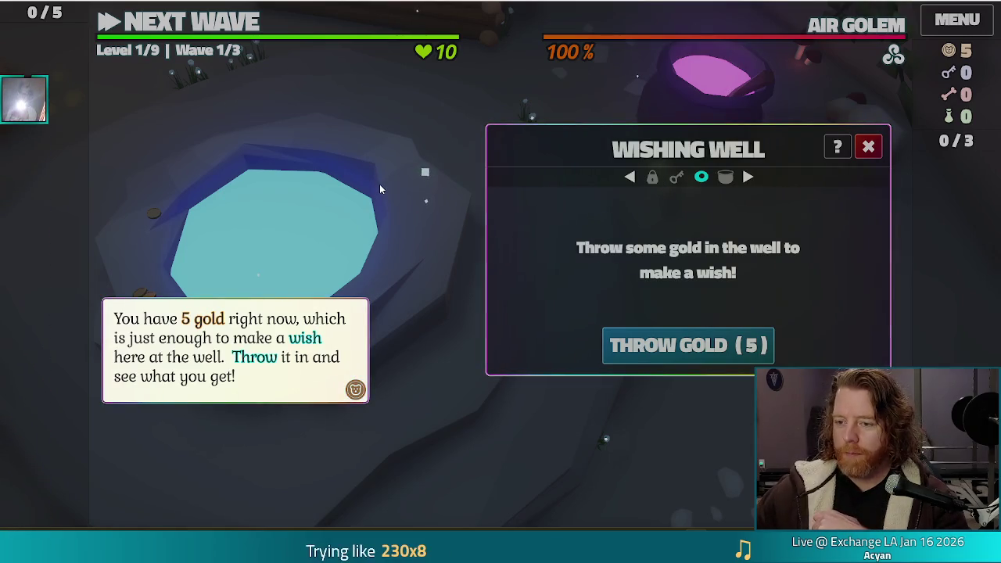
# - Spend 5 gold on the Training Wheels wish, dismiss the tower hint, and close the Wishing Well
pyautogui.click(379, 187)
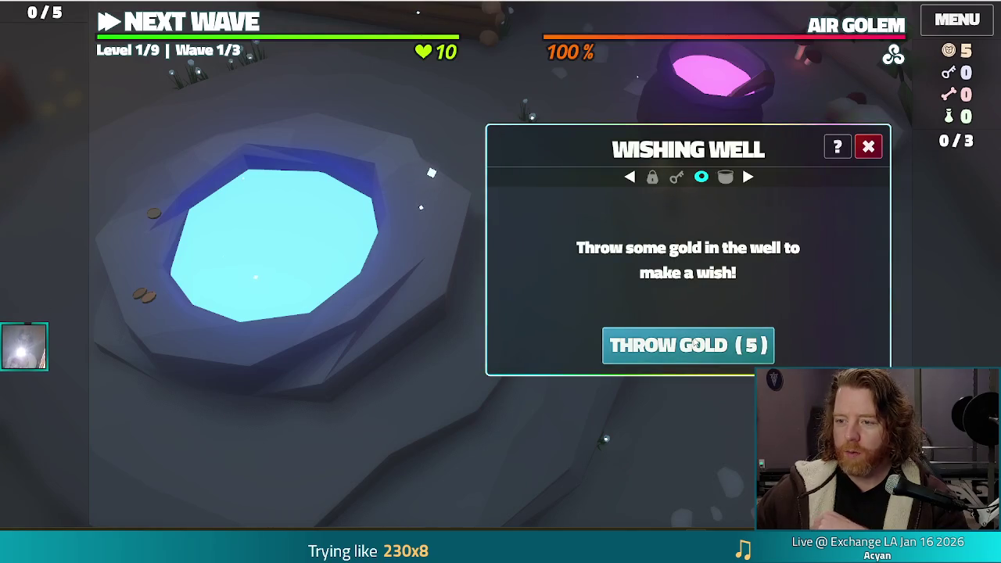
pyautogui.click(698, 345)
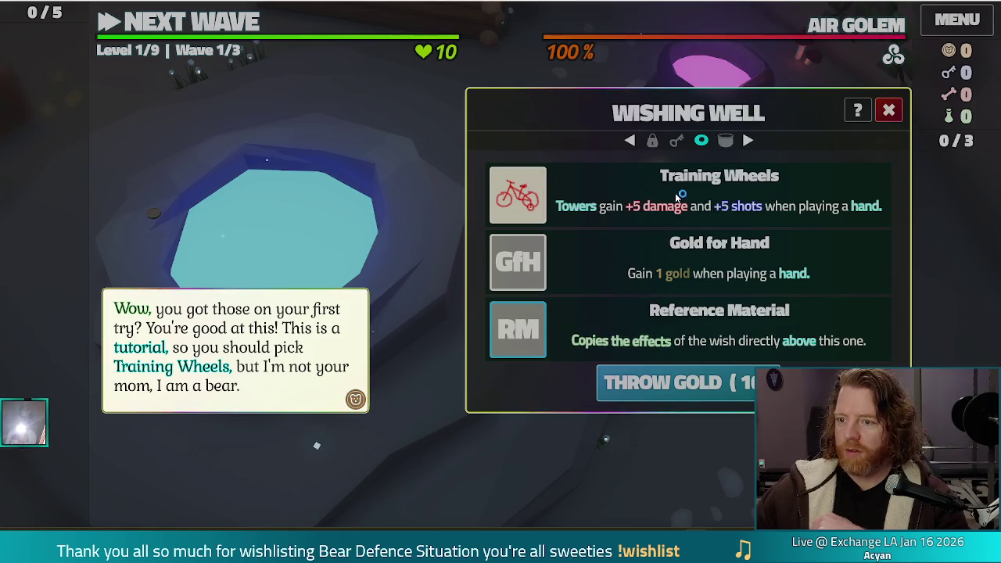
pyautogui.moveTo(496, 199)
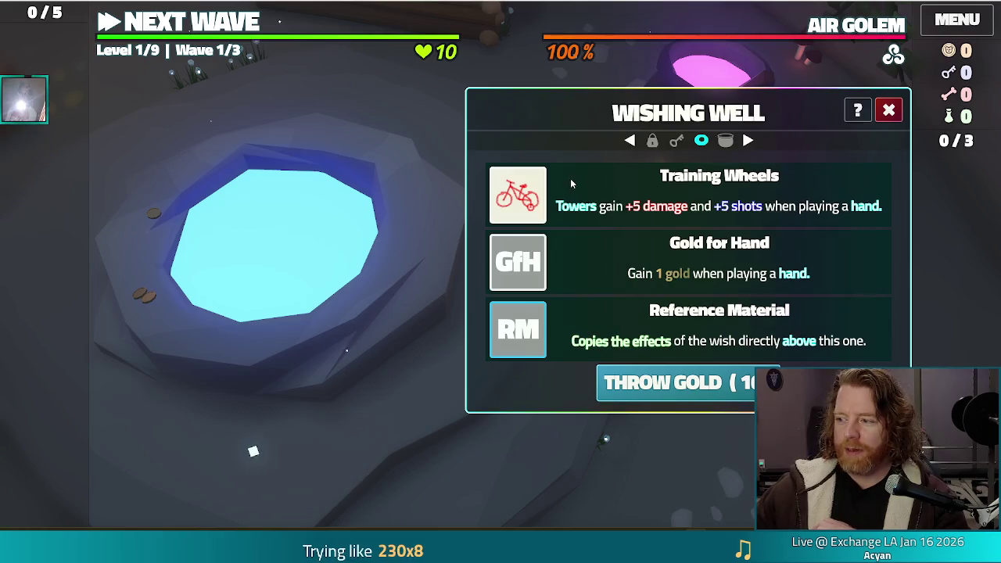
pyautogui.moveTo(538, 179)
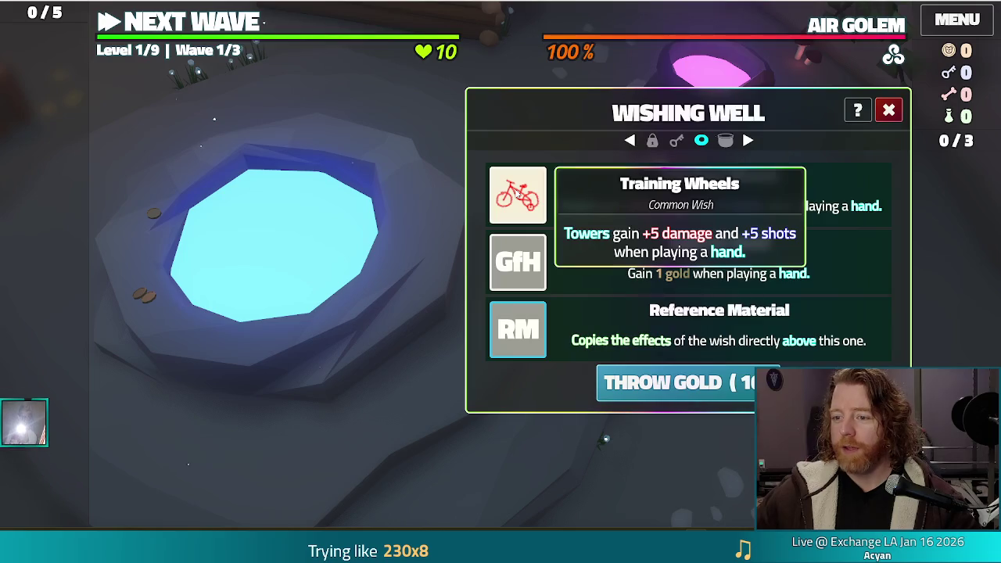
pyautogui.click(519, 192)
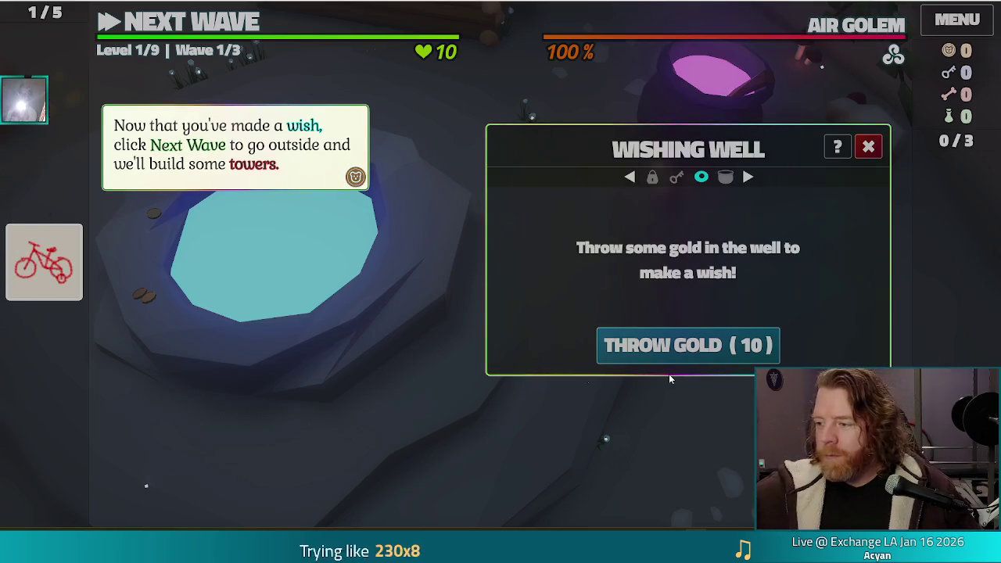
pyautogui.click(427, 260)
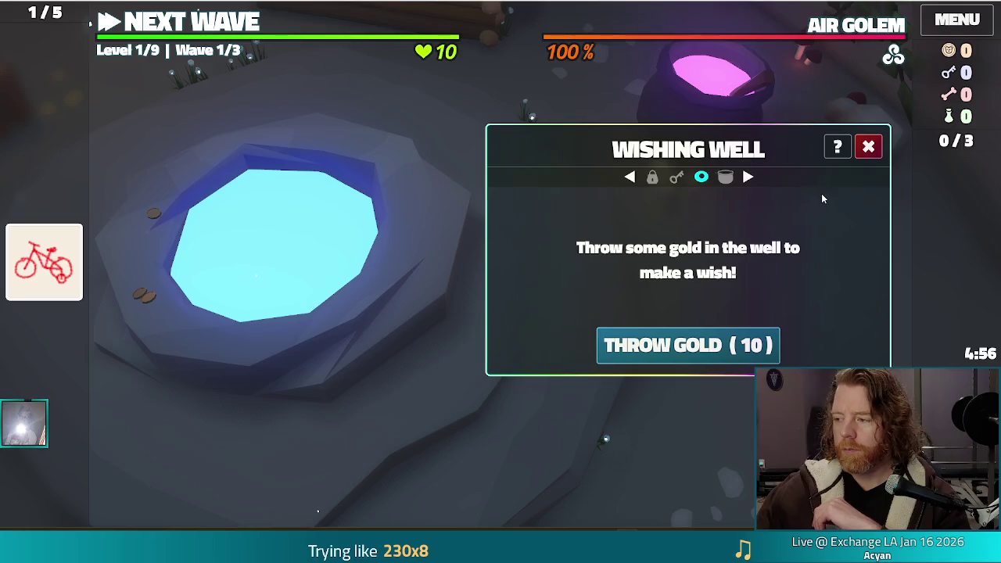
pyautogui.click(869, 148)
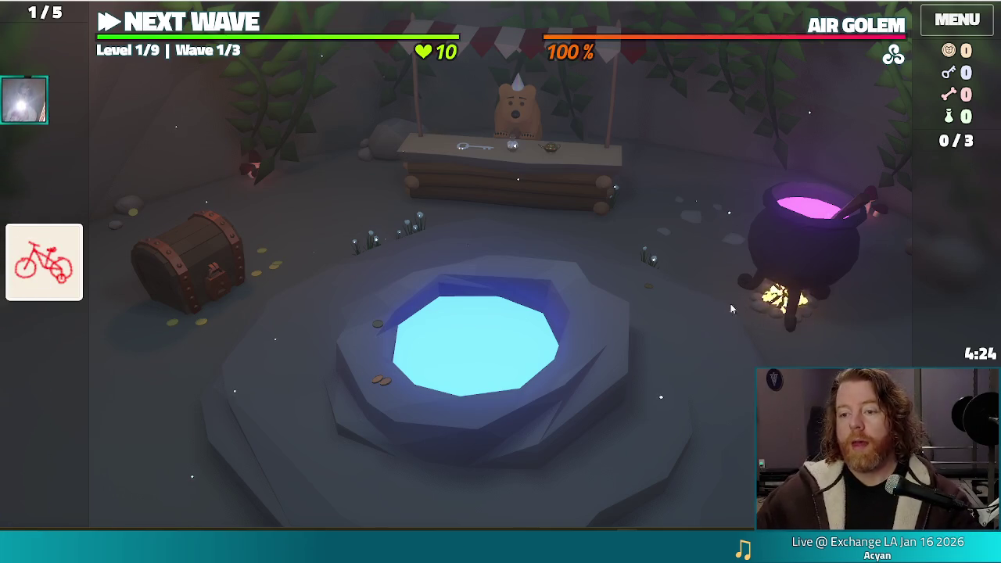
# - Check the held Training Wheels wish card on the camp scene's left edge
pyautogui.moveTo(68, 269)
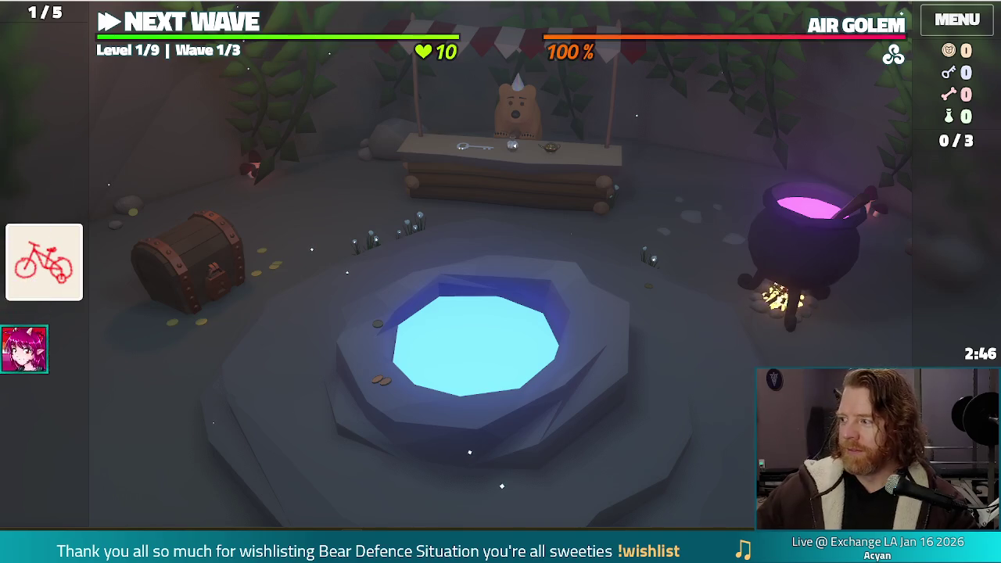
# - Bring the browser showing rin_tower_tmp4.png to the front and make it fill the screen
pyautogui.hotkey('alt', 'Tab')
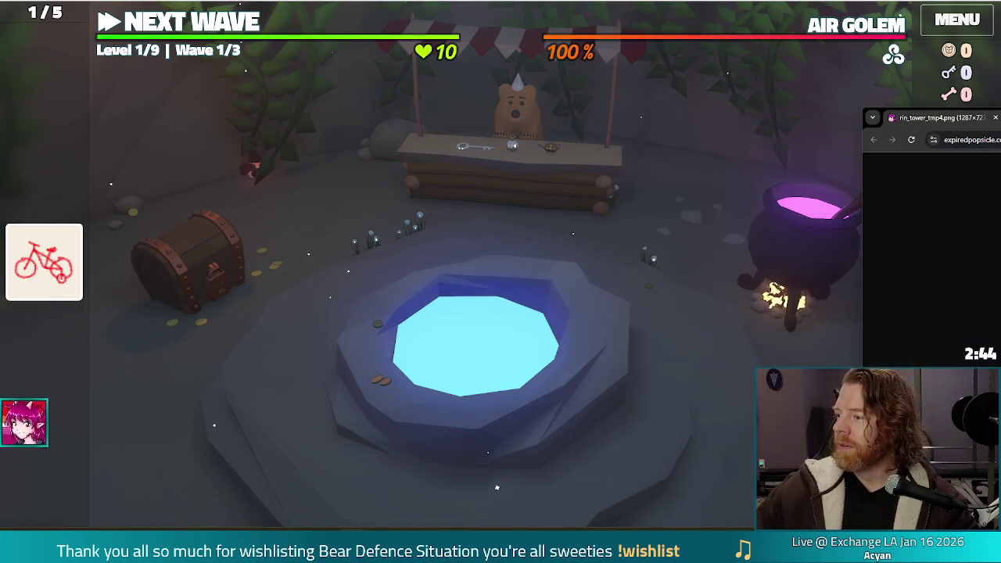
pyautogui.press('super+shift+Left')
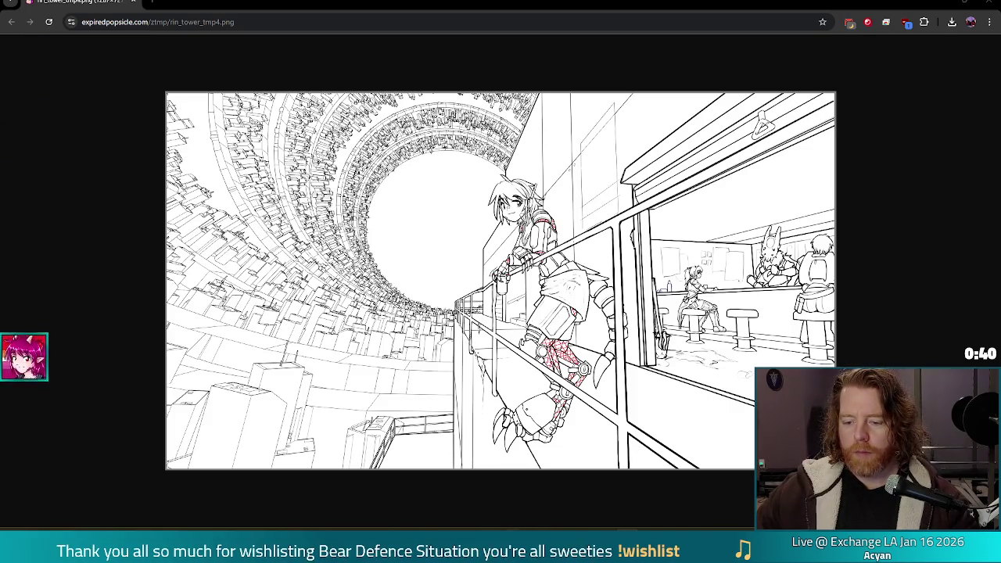
# - Go back through the Godot editor to the running game and open the bear's Shop
pyautogui.moveTo(491, 557)
pyautogui.click(436, 495)
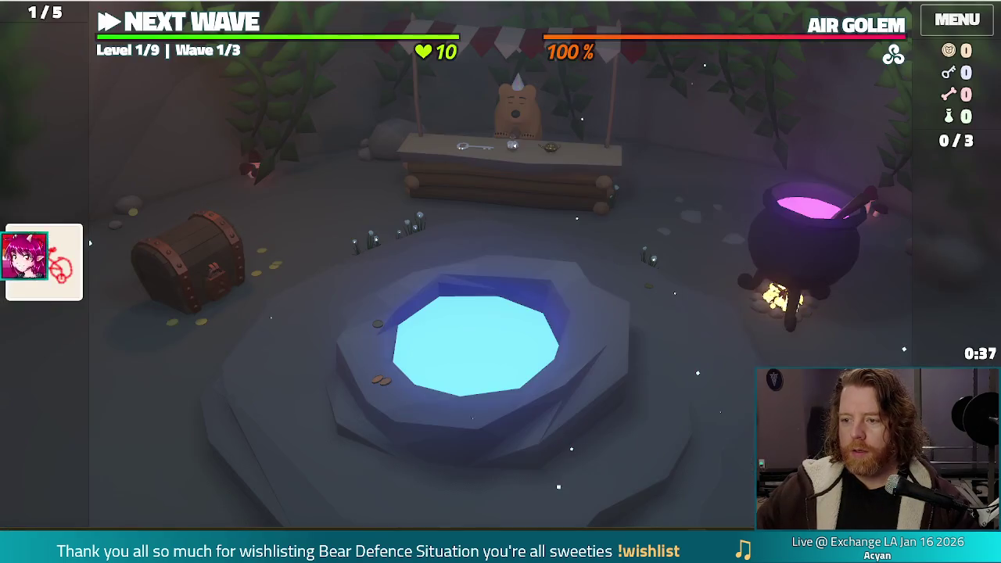
pyautogui.hotkey('alt', 'Tab')
pyautogui.click(573, 214)
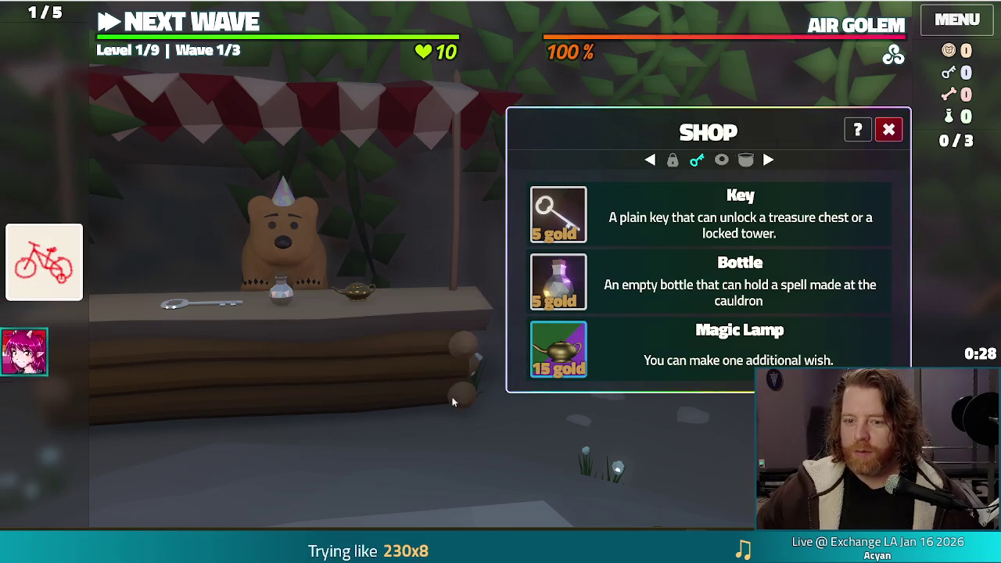
pyautogui.click(306, 236)
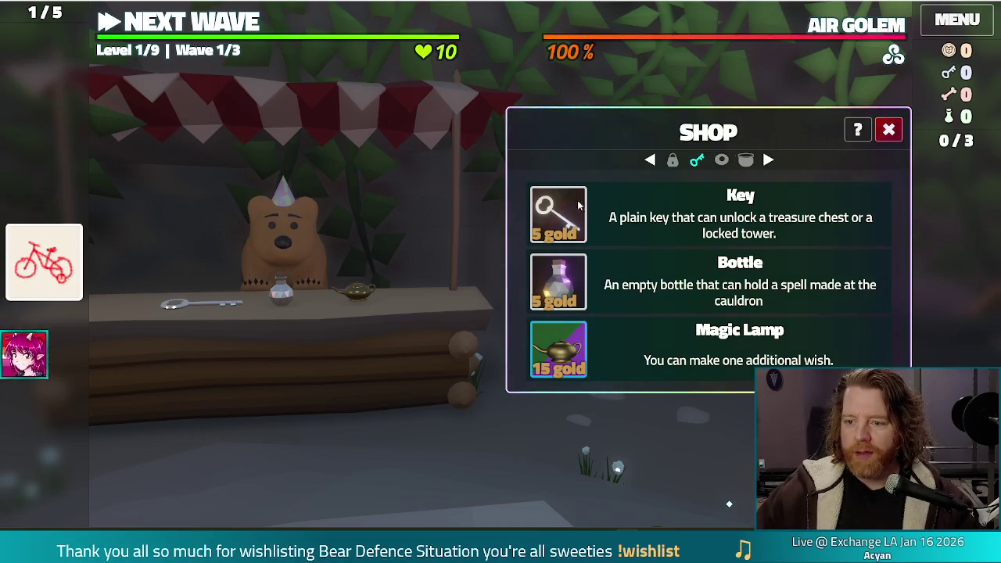
pyautogui.moveTo(567, 208)
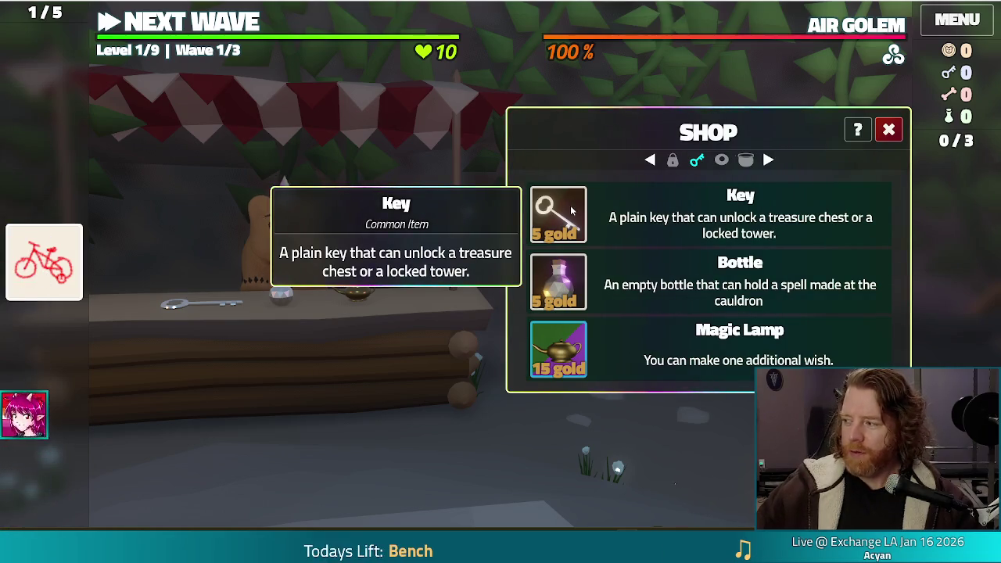
pyautogui.click(889, 130)
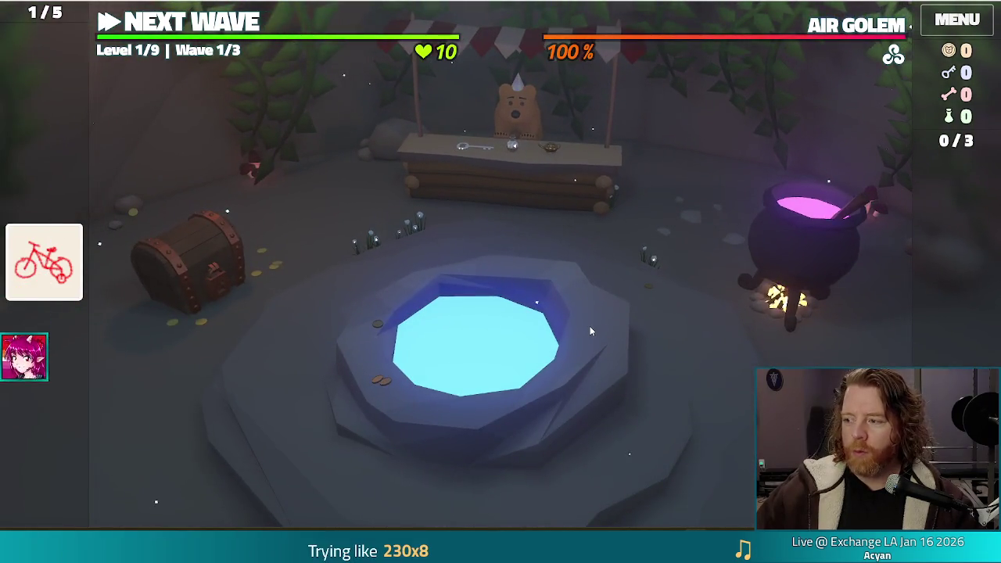
# - Open the wishing well, look over the Training Wheels wish card, and close it again
pyautogui.click(590, 326)
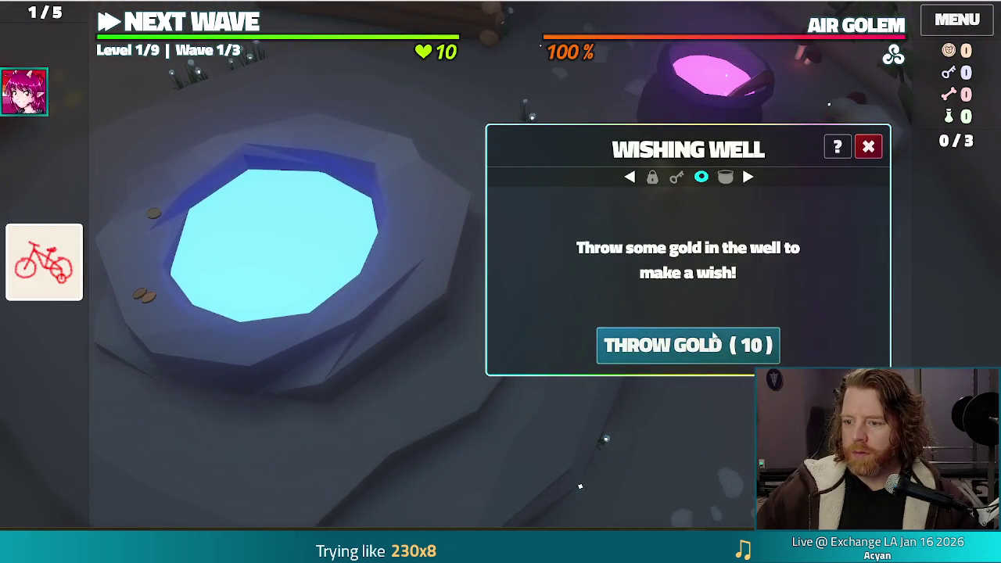
pyautogui.moveTo(68, 250)
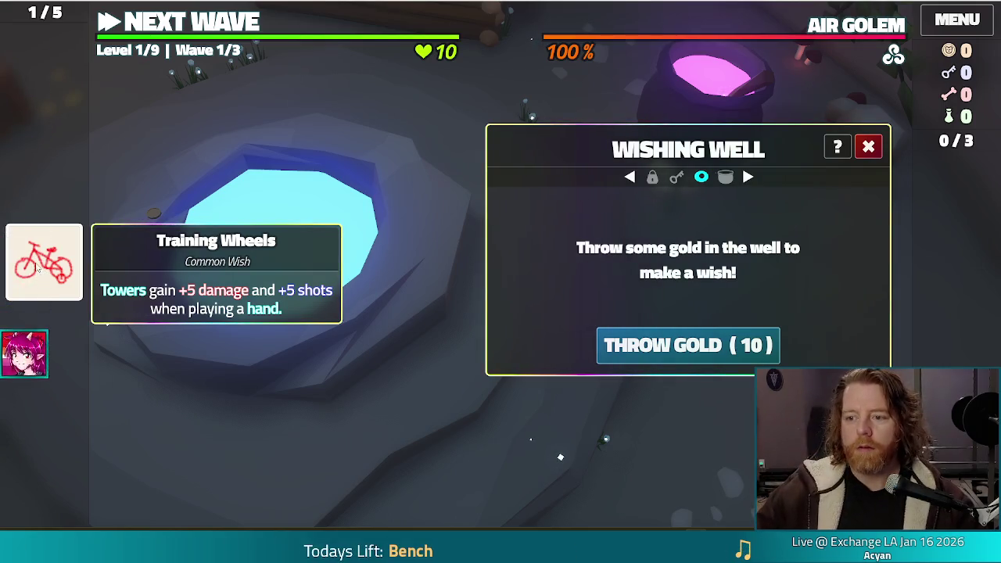
pyautogui.click(868, 146)
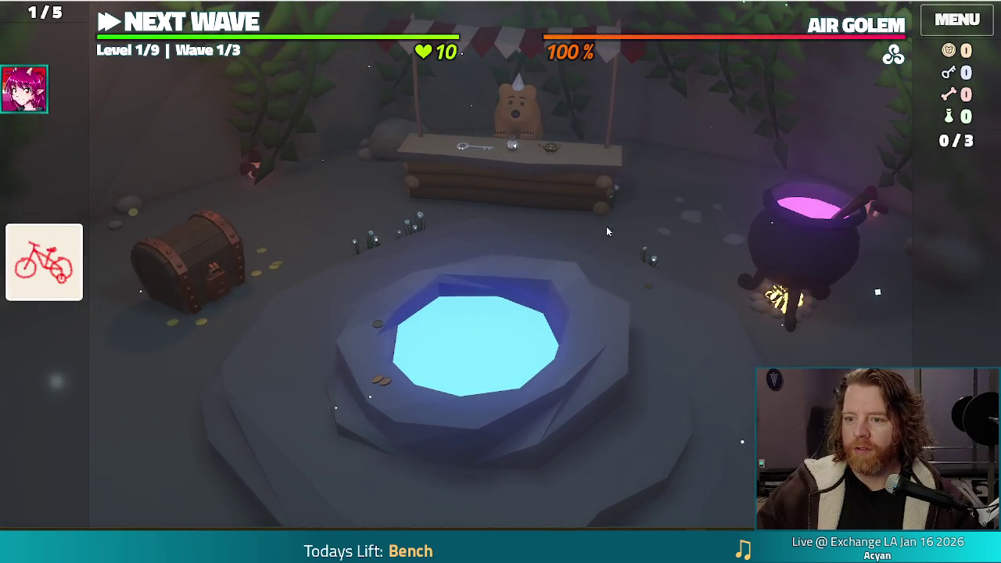
pyautogui.moveTo(39, 270)
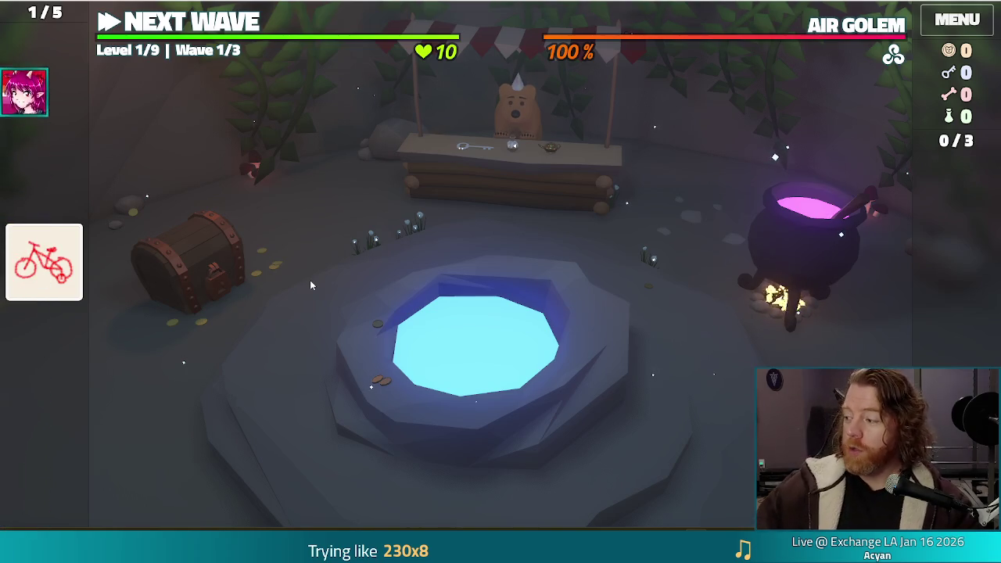
# - Leave the camp to begin the level and get through the bear's dialogue
pyautogui.click(196, 24)
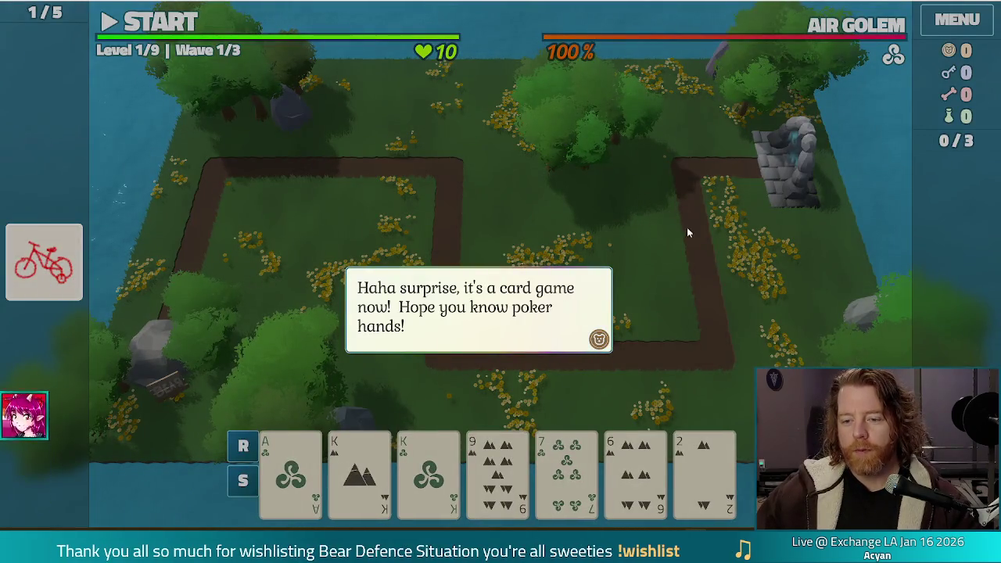
pyautogui.click(258, 305)
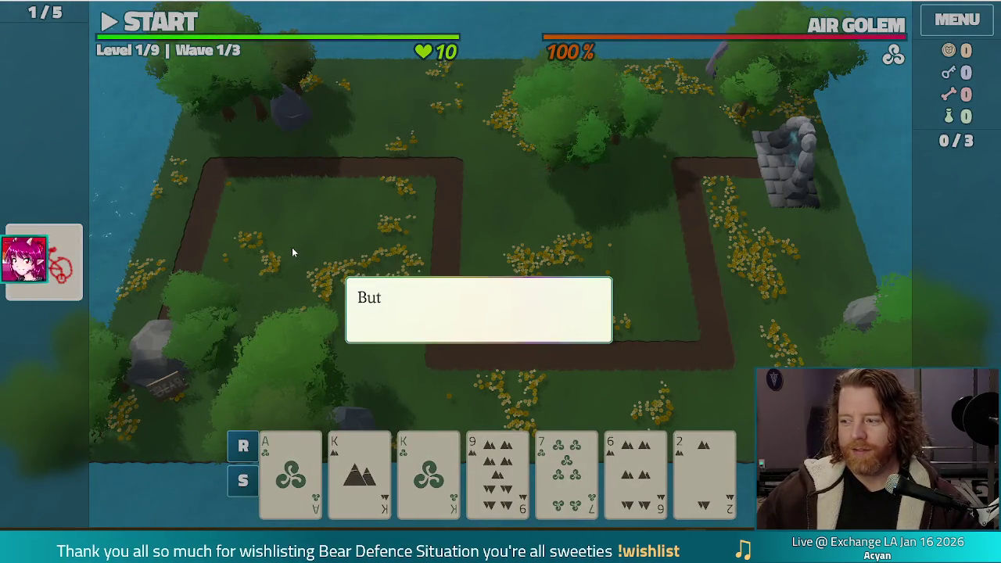
pyautogui.click(385, 186)
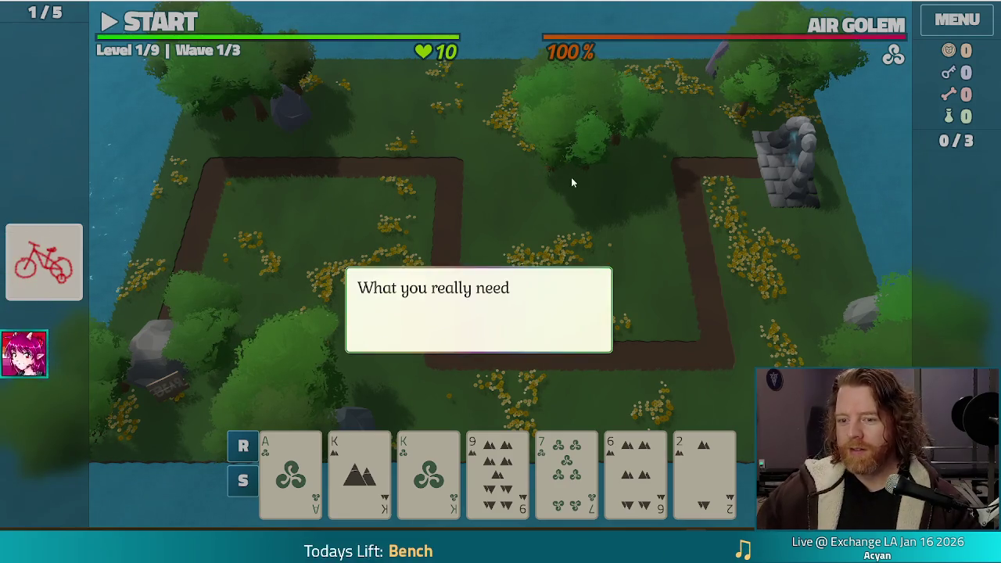
pyautogui.click(736, 287)
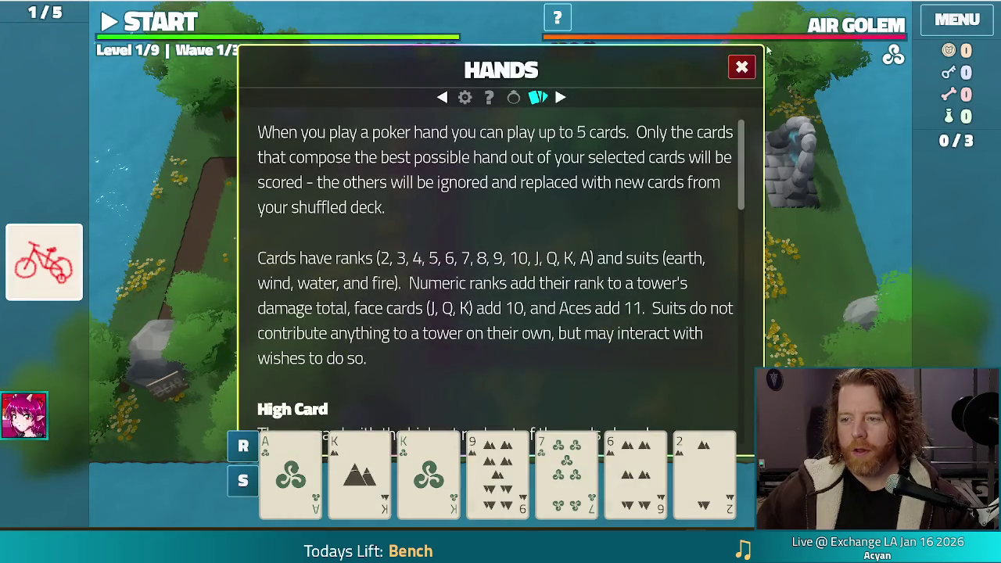
# - Scroll through the poker hand rules in the HANDS help, then close it
pyautogui.scroll(-1, 455, 183)
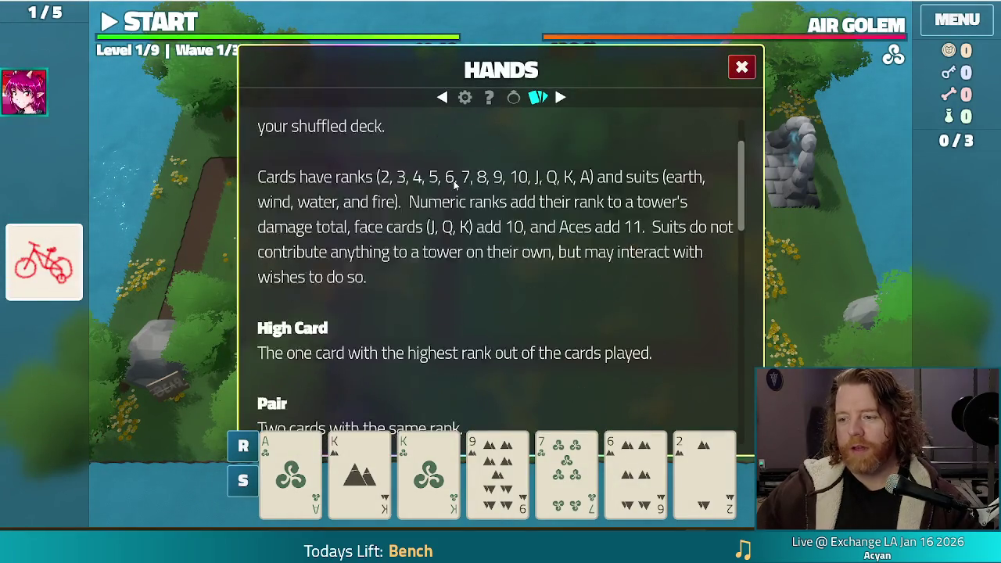
pyautogui.scroll(-4, 455, 185)
pyautogui.scroll(5, 454, 184)
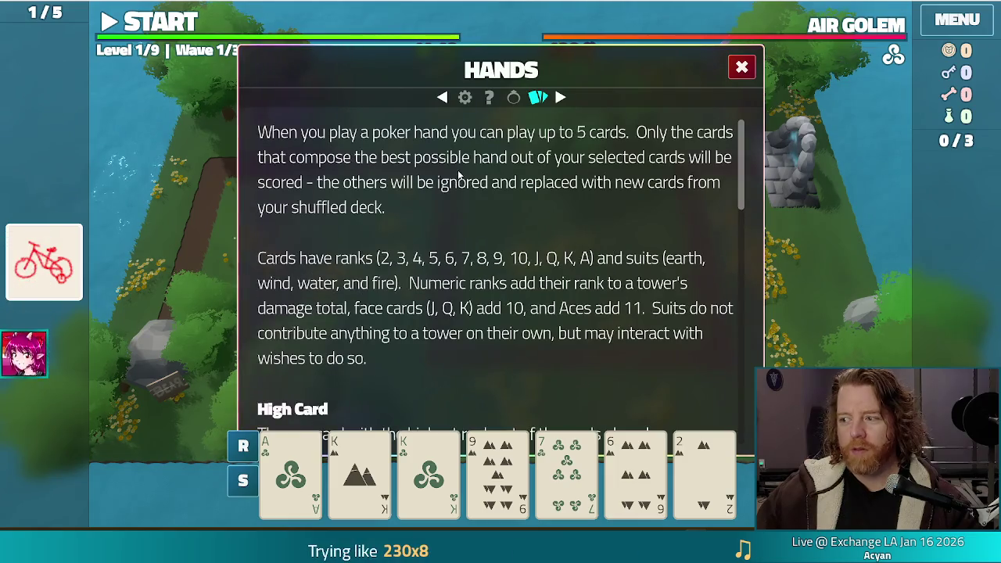
pyautogui.scroll(-1, 498, 217)
pyautogui.moveTo(734, 165)
pyautogui.mouseDown()
pyautogui.moveTo(734, 272)
pyautogui.moveTo(734, 100)
pyautogui.mouseUp()
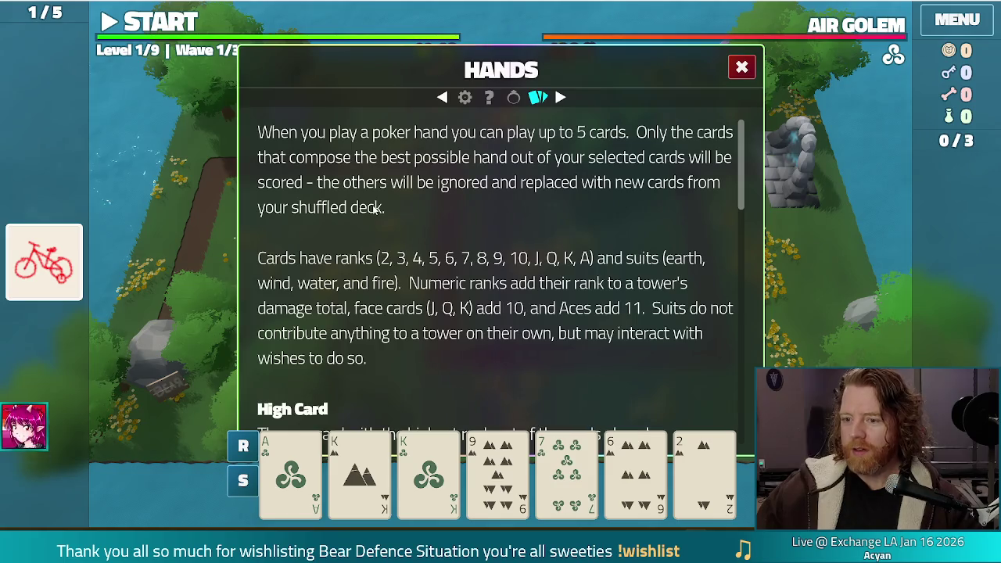
pyautogui.moveTo(378, 485)
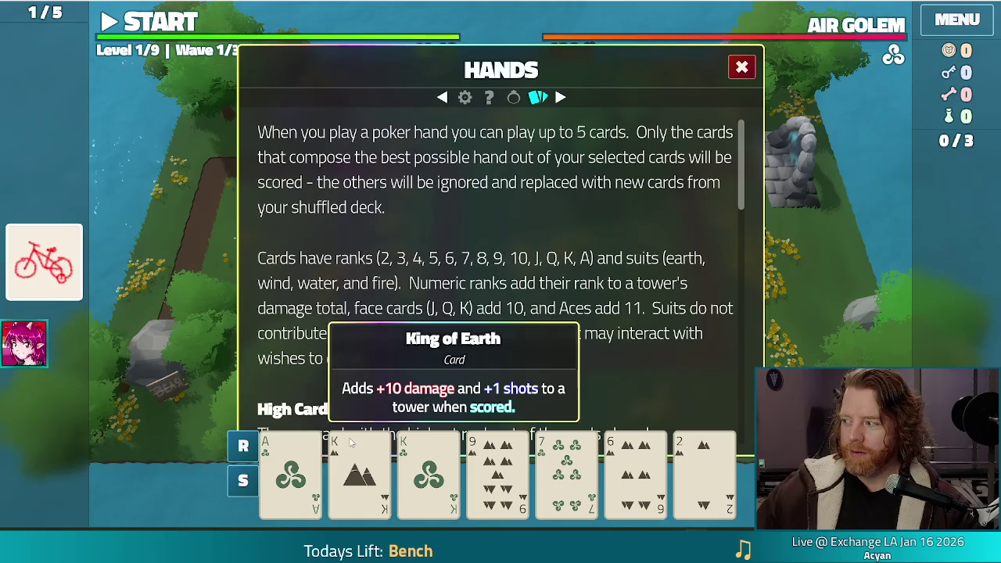
pyautogui.click(747, 70)
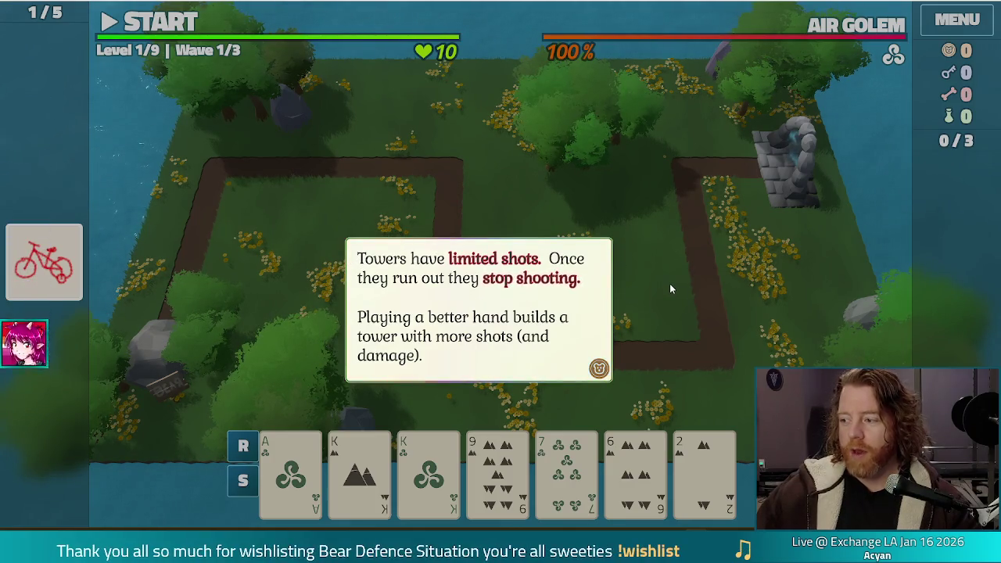
# - Clear the last three tutorial tips and select the Ace of Wind for a Ballista Tower
pyautogui.click(717, 263)
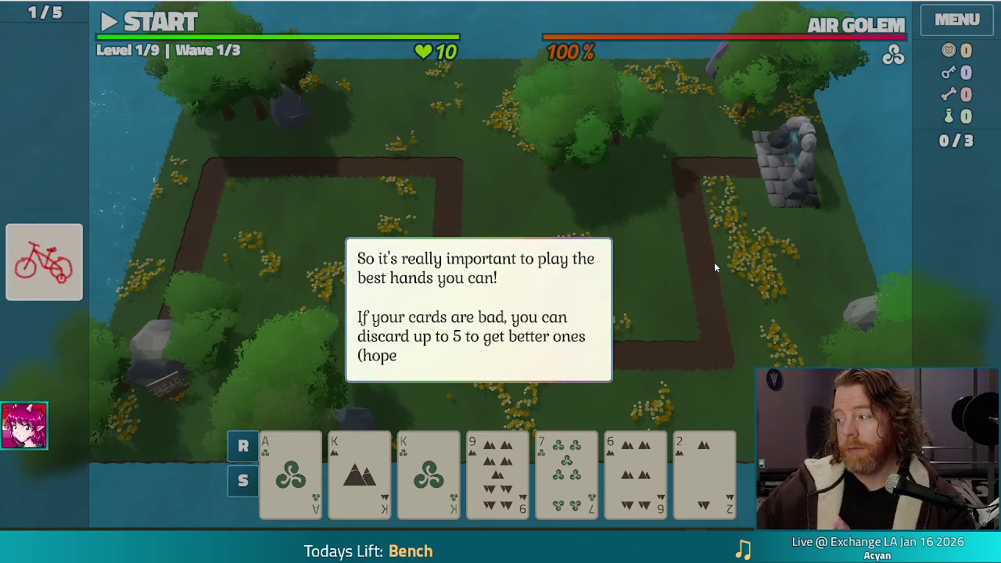
pyautogui.click(711, 258)
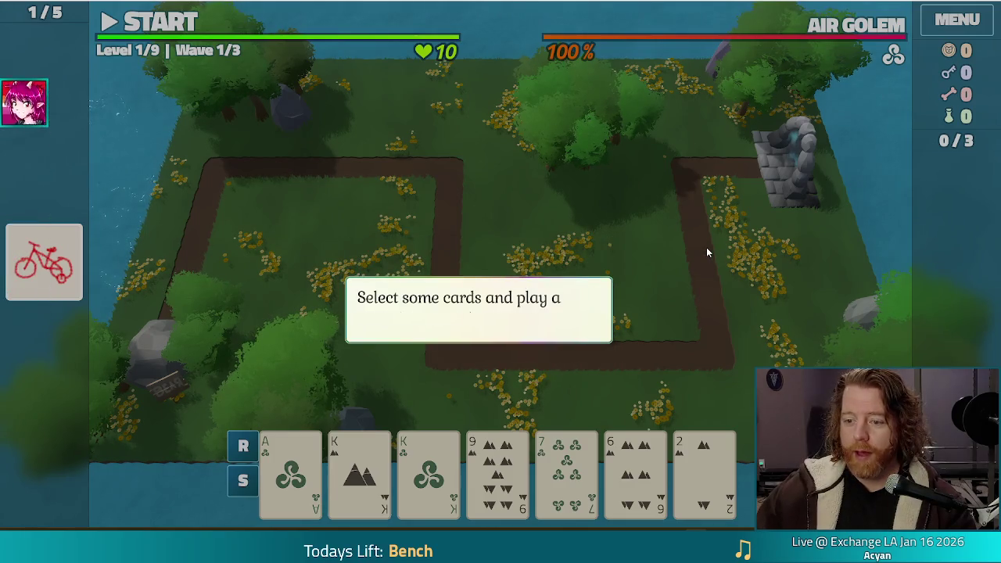
pyautogui.click(705, 252)
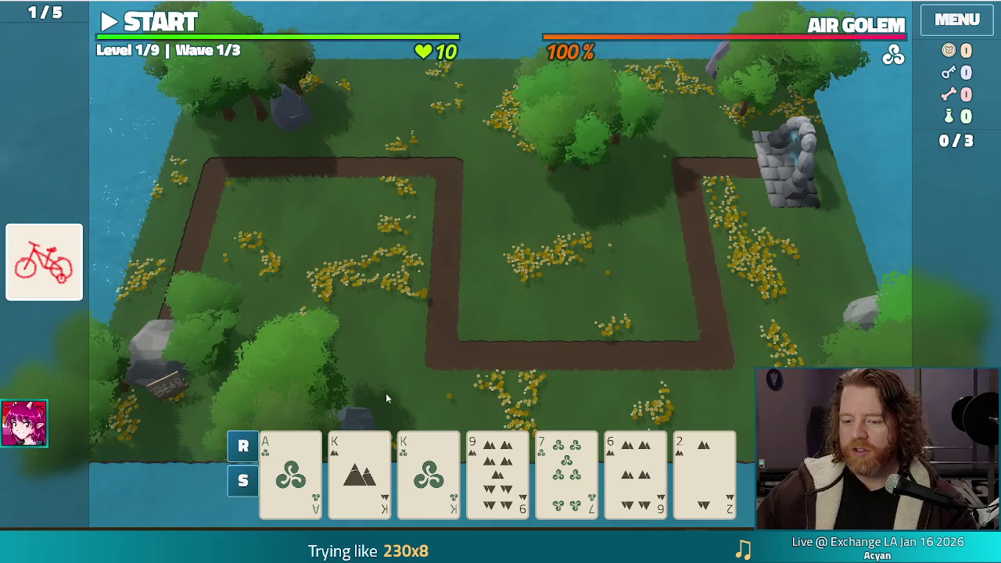
pyautogui.click(302, 491)
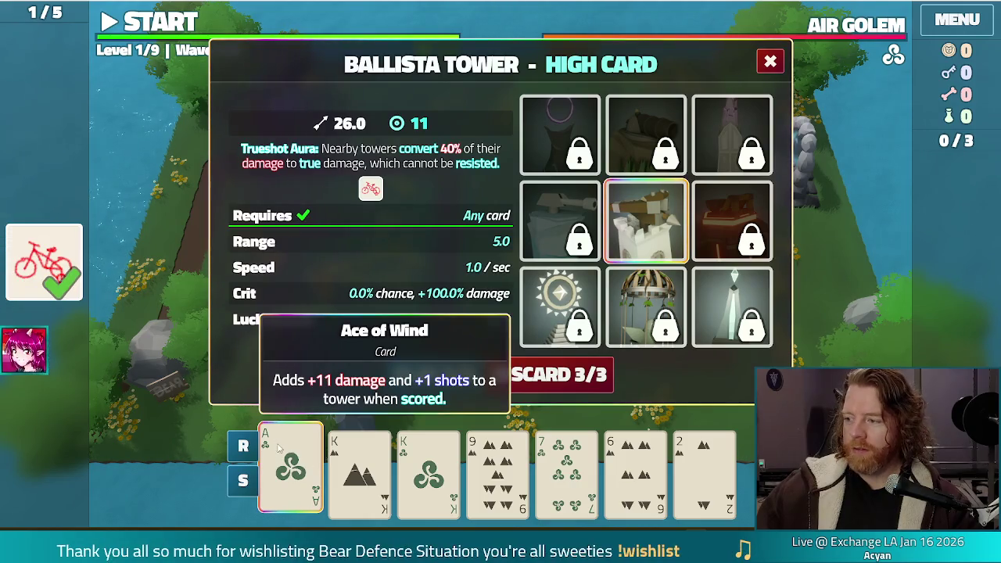
# - Add the King of Earth and King of Wind to make a Pair worth 45.0 damage
pyautogui.click(360, 474)
pyautogui.click(429, 473)
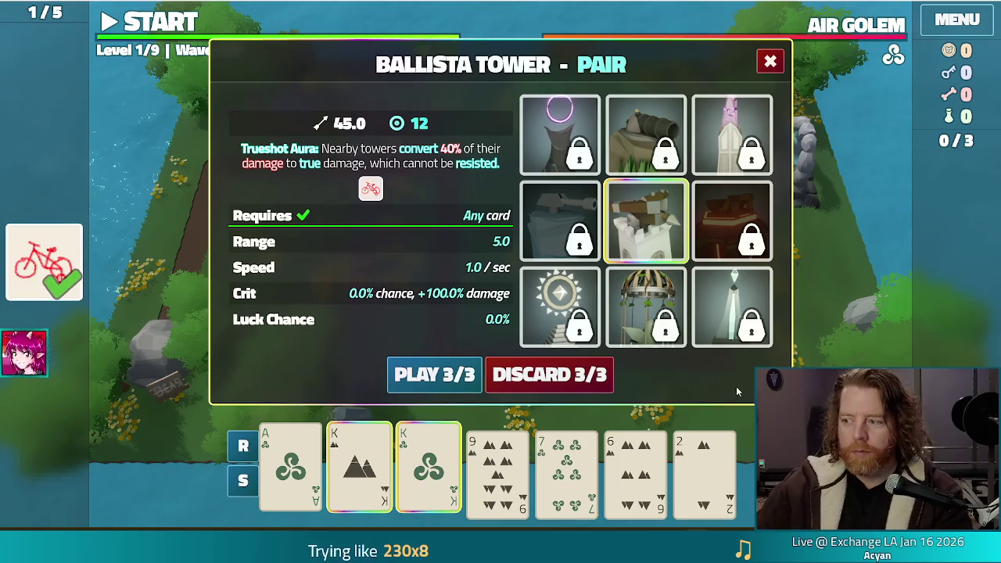
pyautogui.moveTo(721, 251)
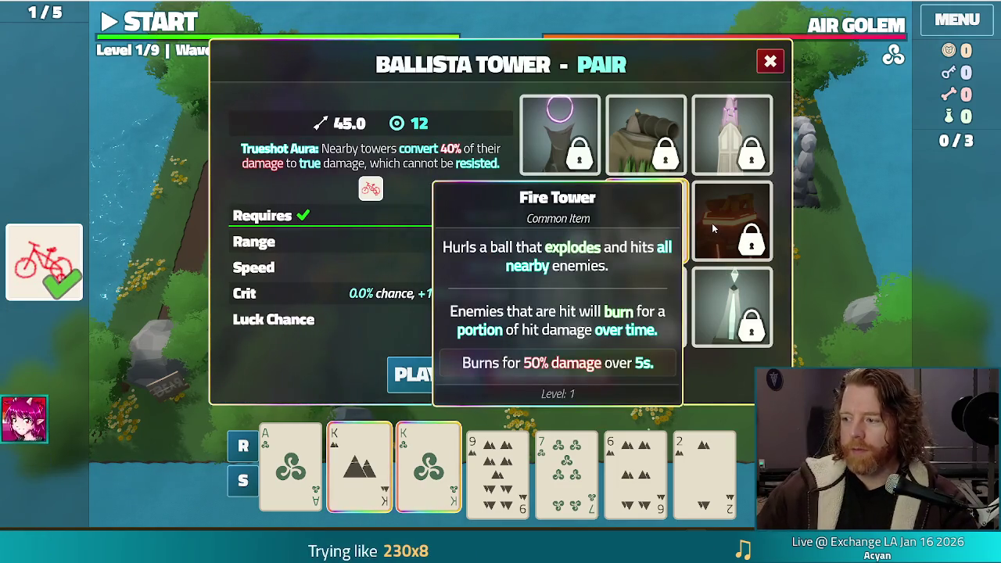
pyautogui.moveTo(717, 154)
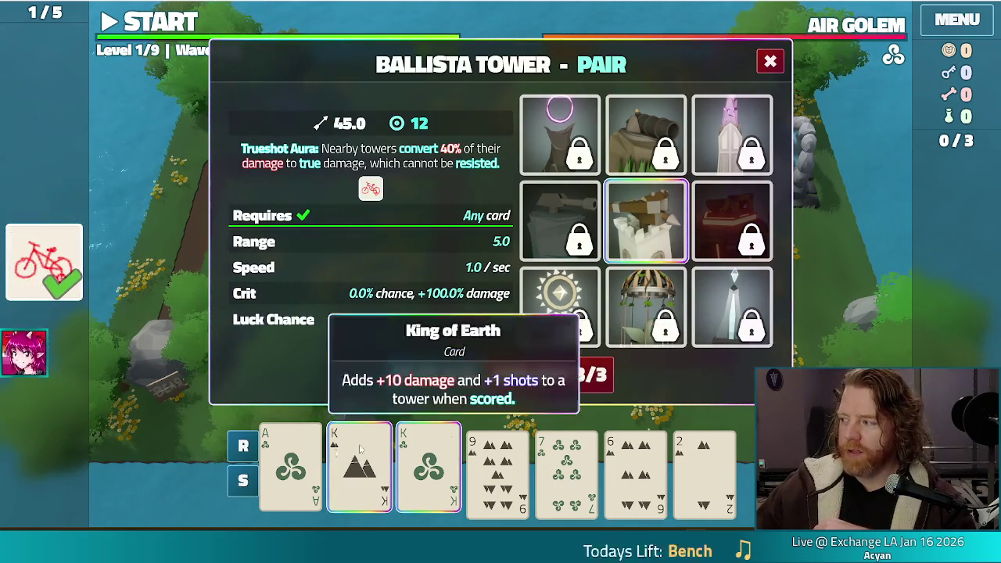
pyautogui.moveTo(541, 335)
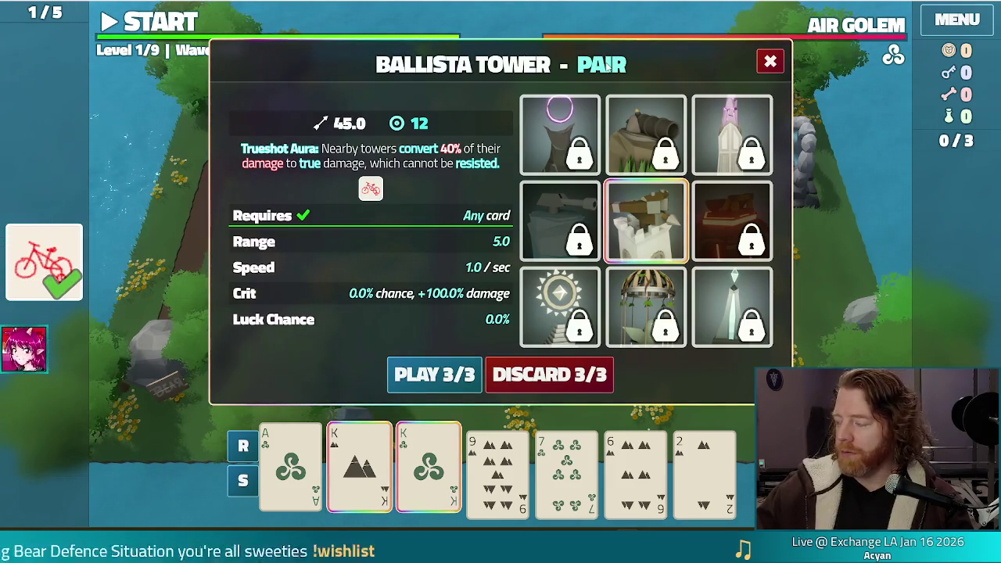
pyautogui.moveTo(420, 473)
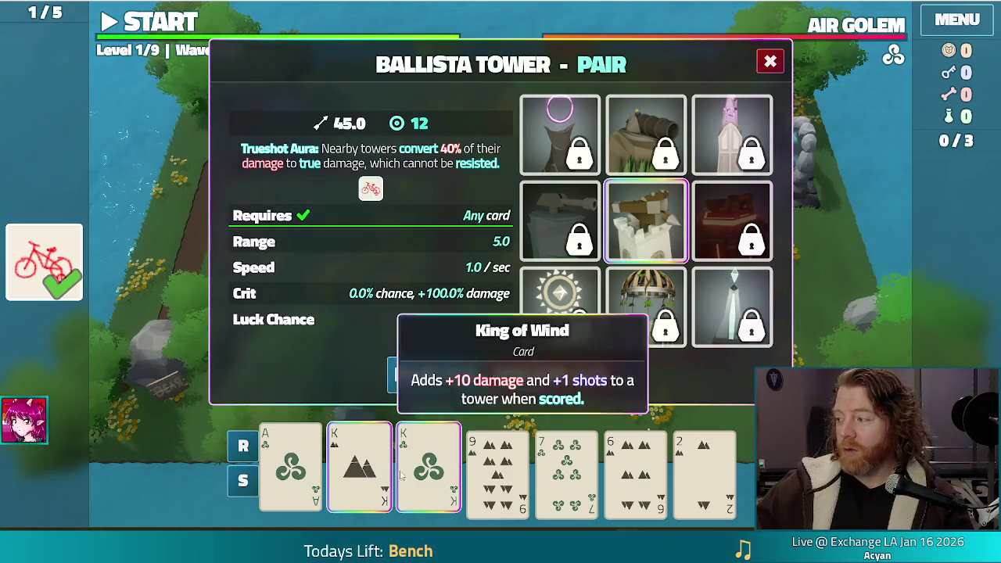
pyautogui.moveTo(316, 503)
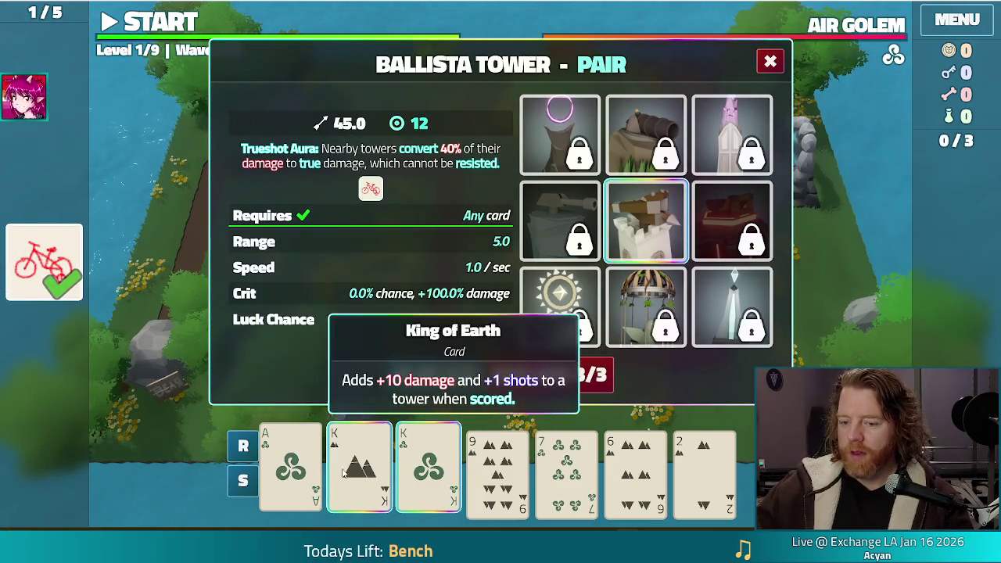
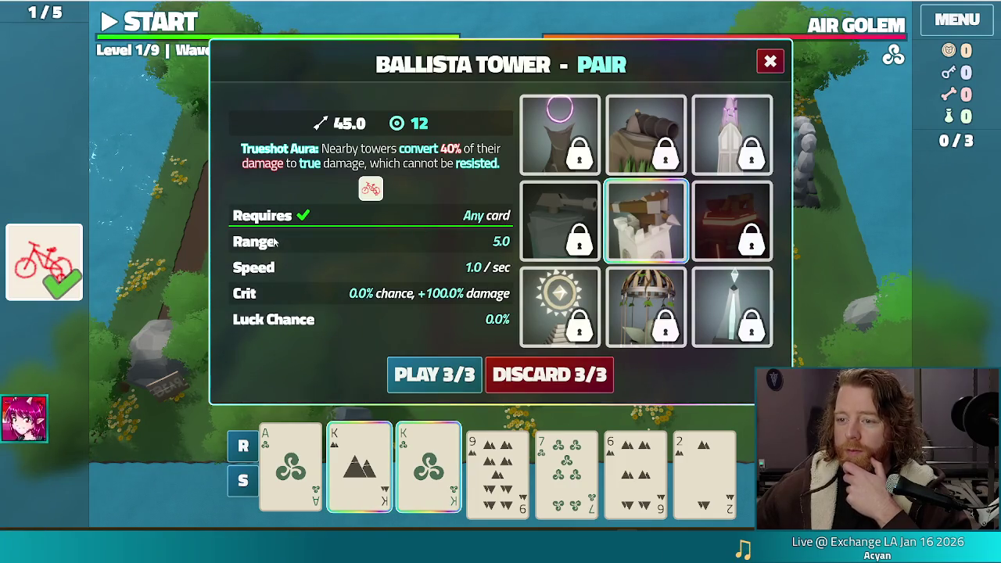
# - Deselect the King of Wind and King of Earth cards so all seven cards return to hand
pyautogui.moveTo(674, 262)
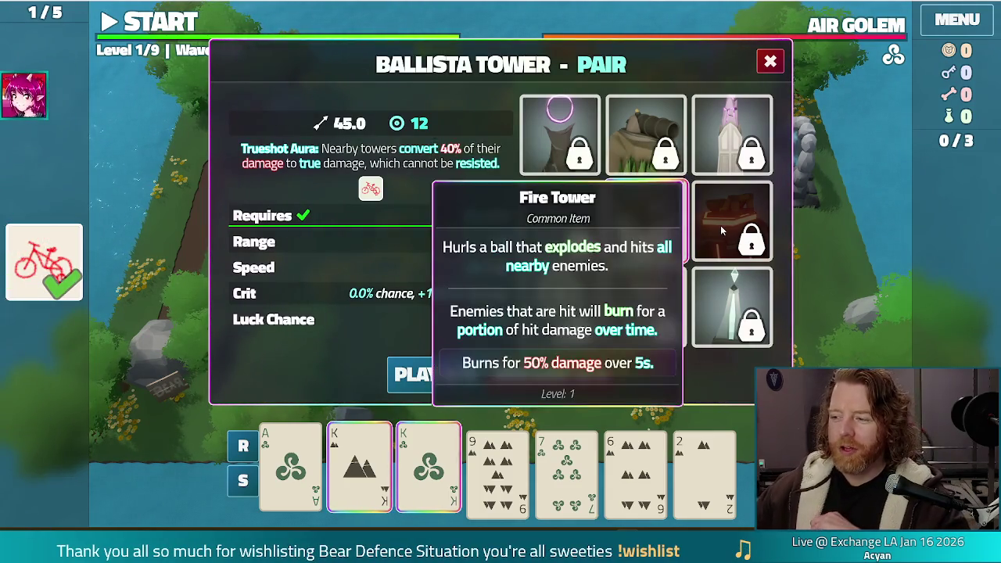
pyautogui.moveTo(648, 249)
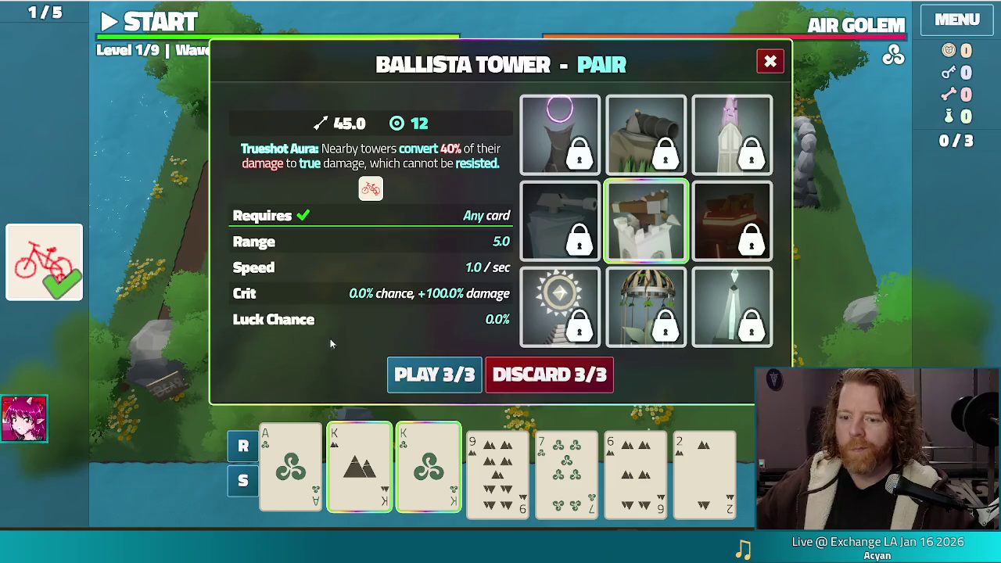
pyautogui.click(429, 469)
pyautogui.click(360, 469)
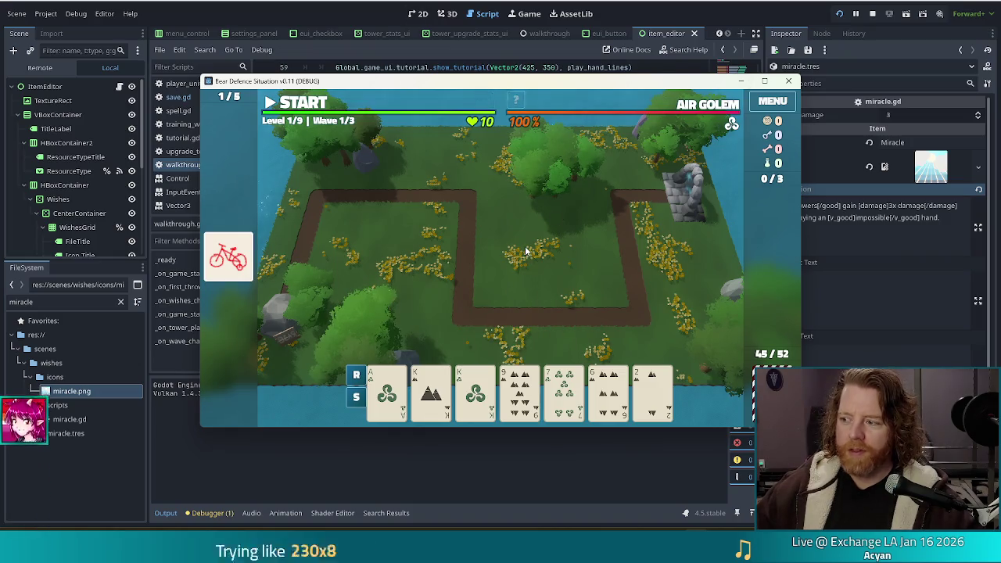
pyautogui.doubleClick(555, 87)
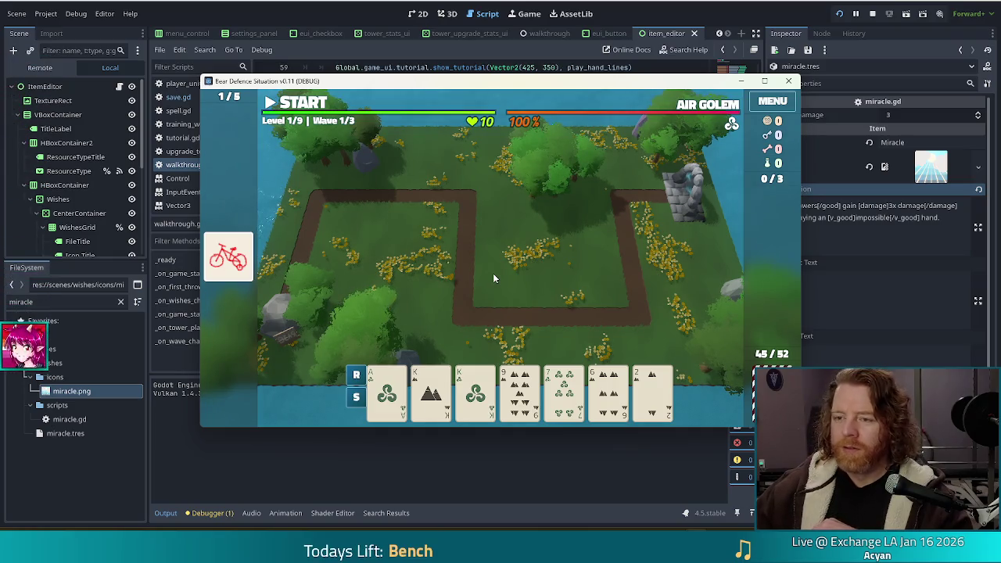
pyautogui.moveTo(601, 81)
pyautogui.mouseDown()
pyautogui.moveTo(580, 70)
pyautogui.moveTo(600, 68)
pyautogui.mouseUp()
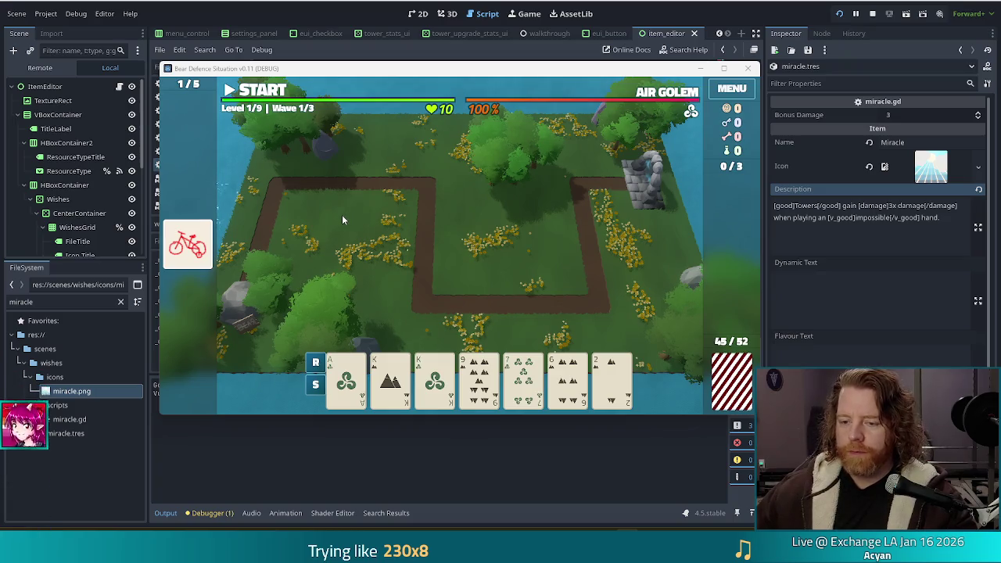
pyautogui.moveTo(429, 377)
pyautogui.moveTo(617, 381)
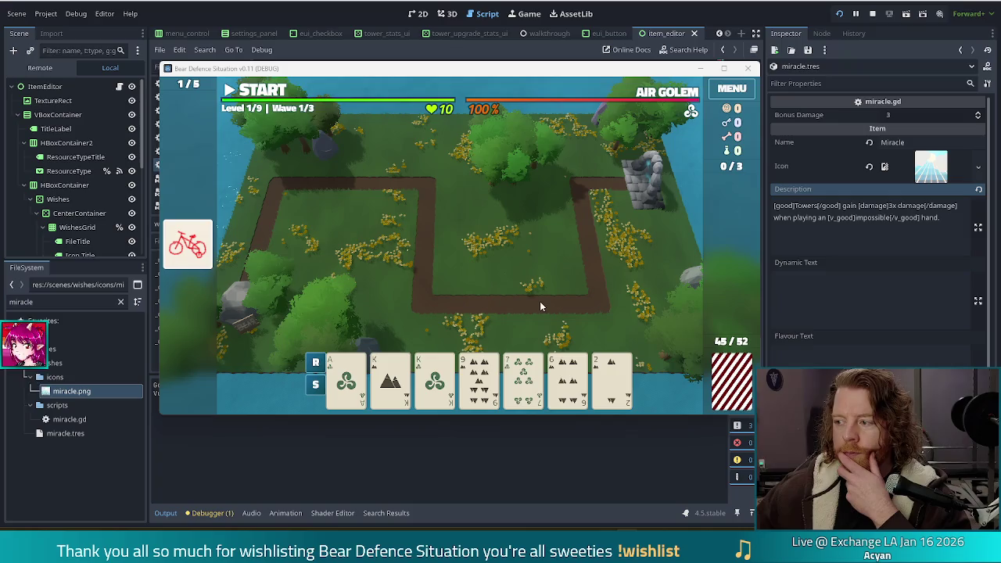
pyautogui.click(390, 381)
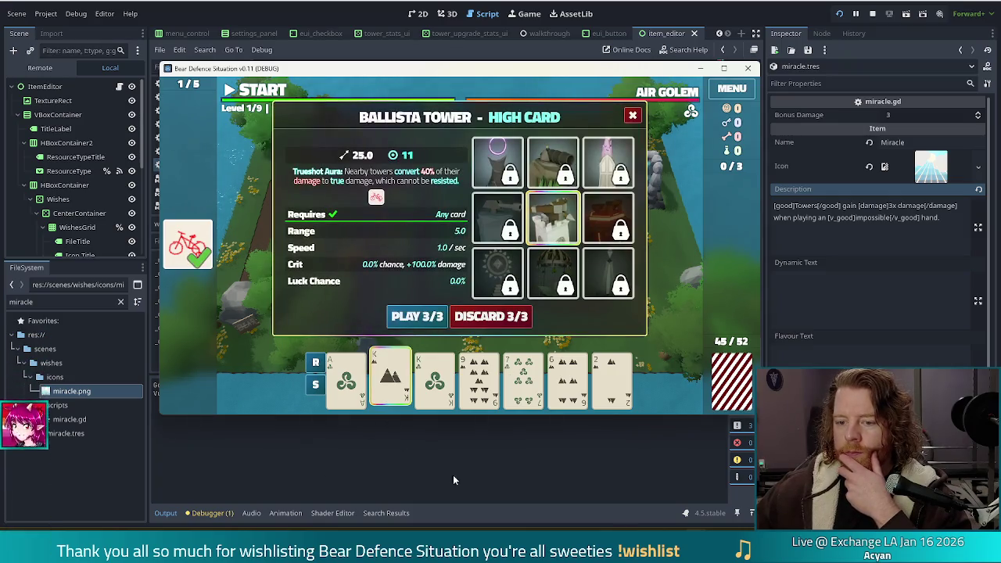
pyautogui.moveTo(395, 364)
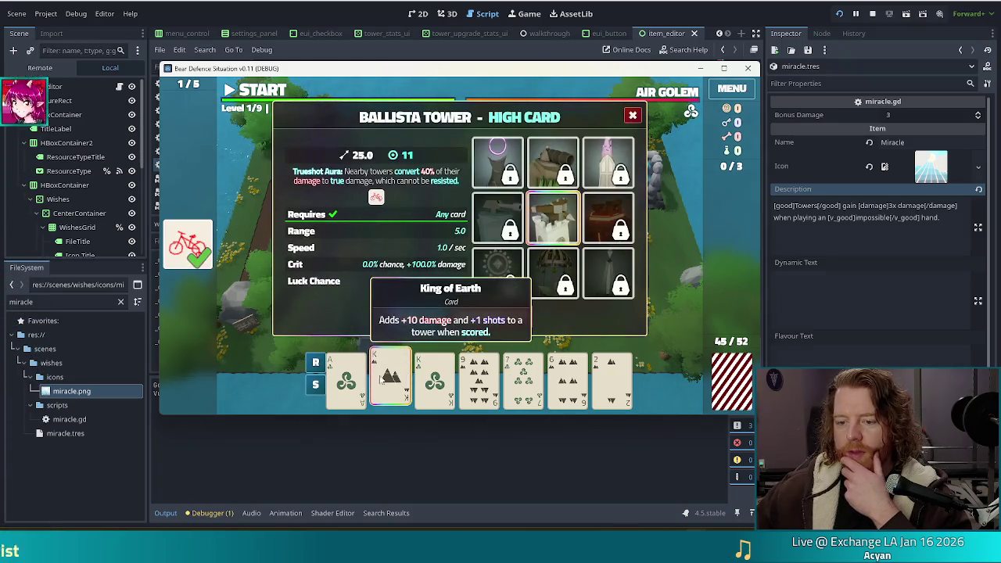
pyautogui.click(391, 372)
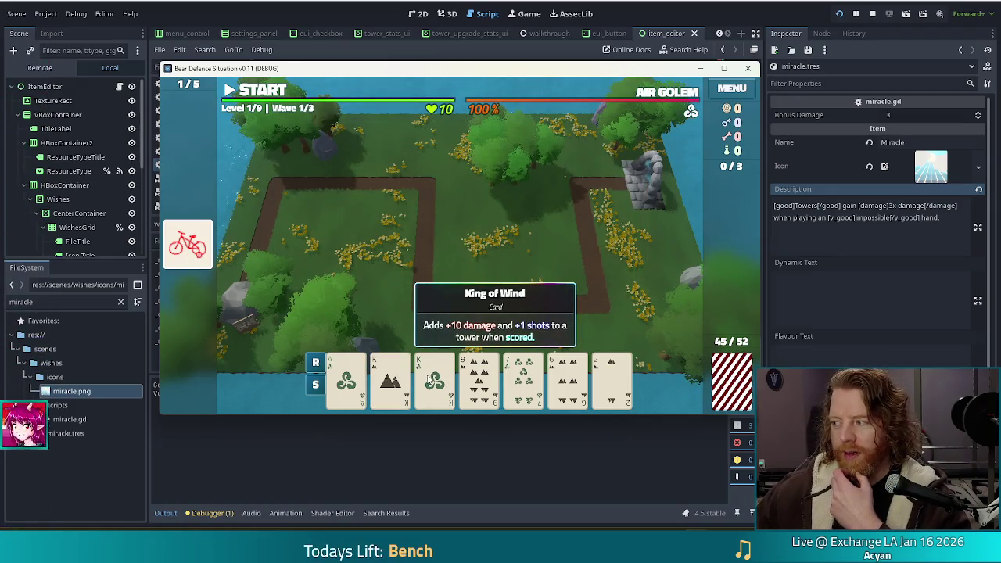
pyautogui.click(391, 379)
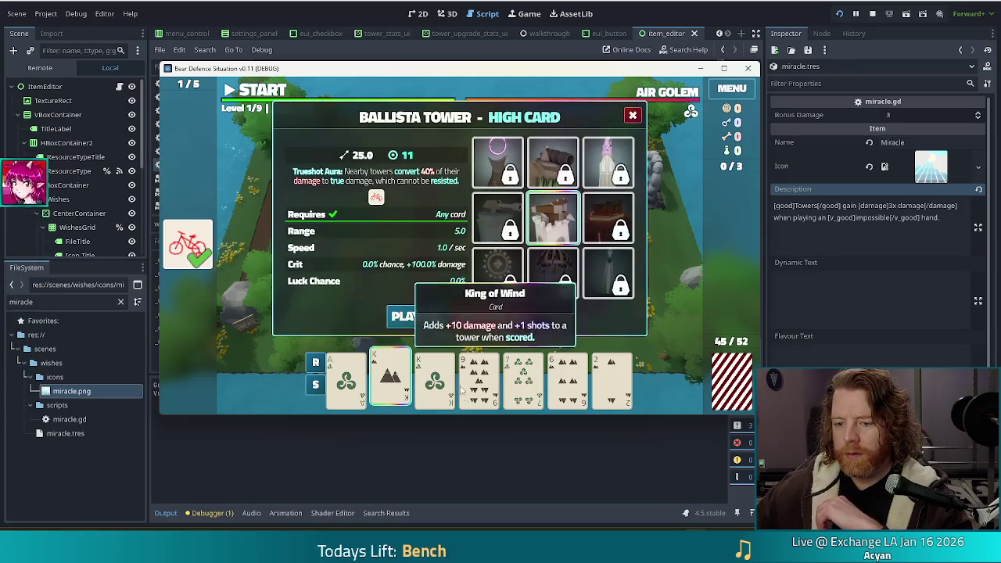
pyautogui.click(391, 376)
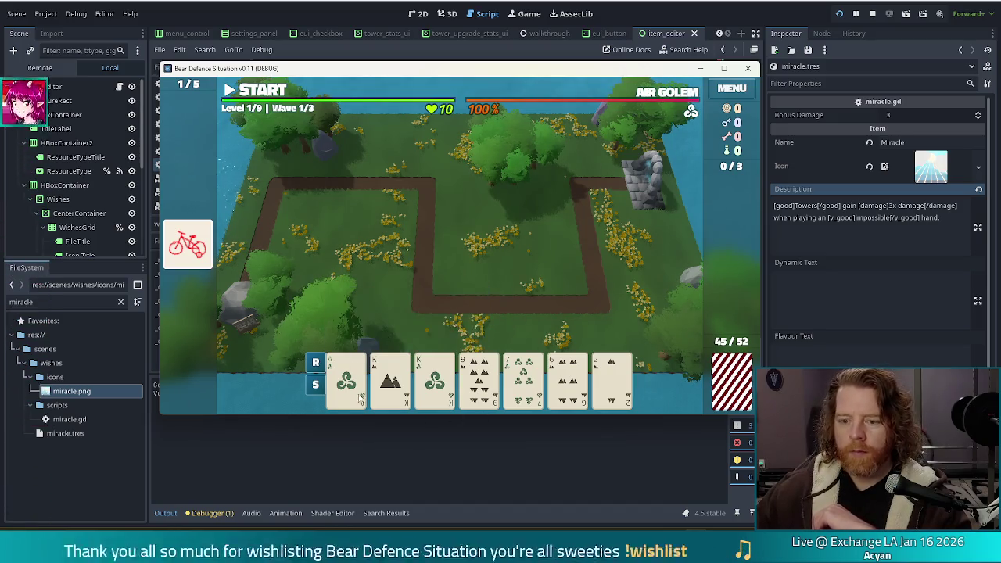
# - Bring the Godot editor showing walkthrough.gd in front of the running game window
pyautogui.moveTo(389, 358)
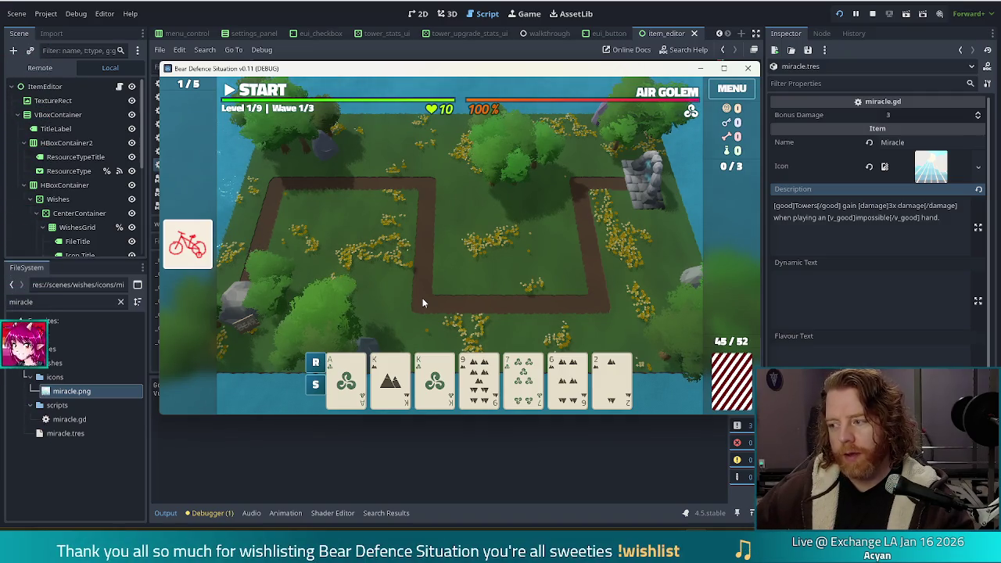
pyautogui.moveTo(496, 81)
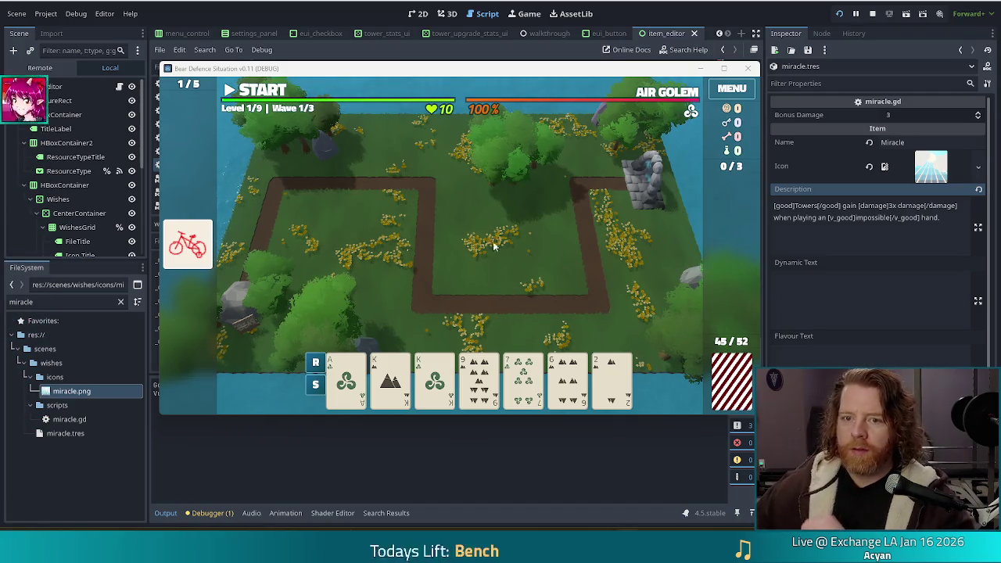
pyautogui.click(197, 8)
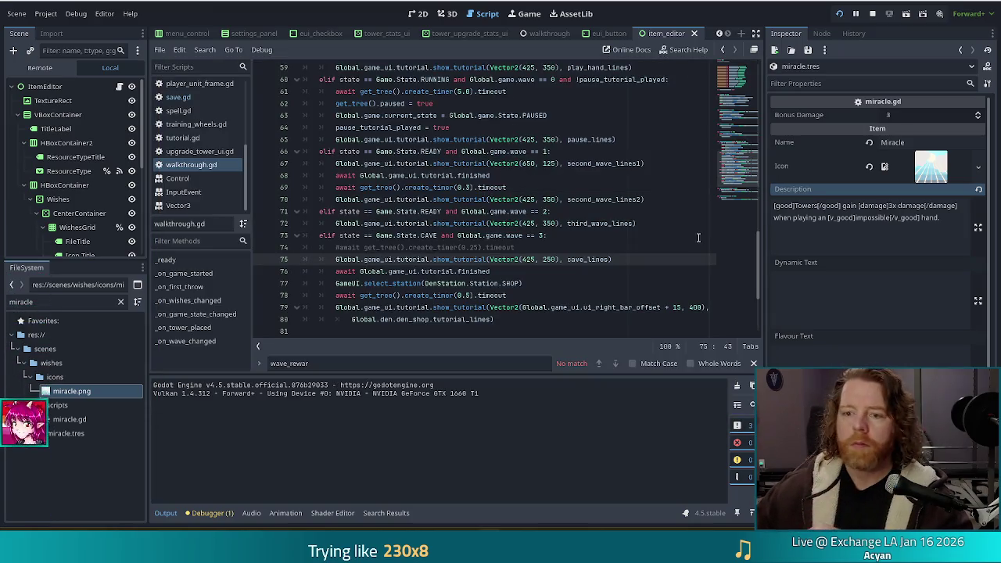
# - Stop the running game from the toolbar and switch the script editor to game.gd
pyautogui.click(442, 212)
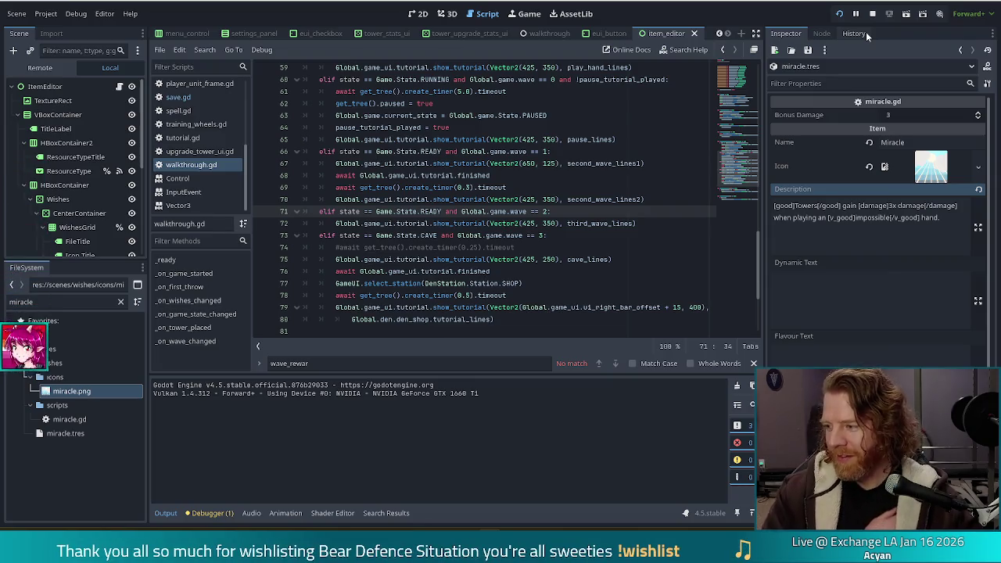
pyautogui.click(872, 14)
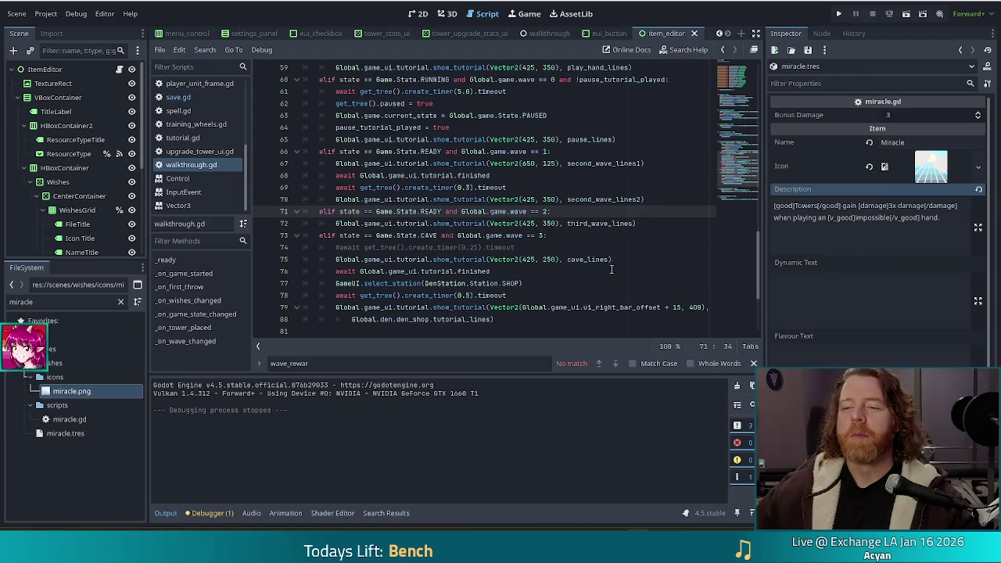
pyautogui.click(596, 211)
pyautogui.click(575, 319)
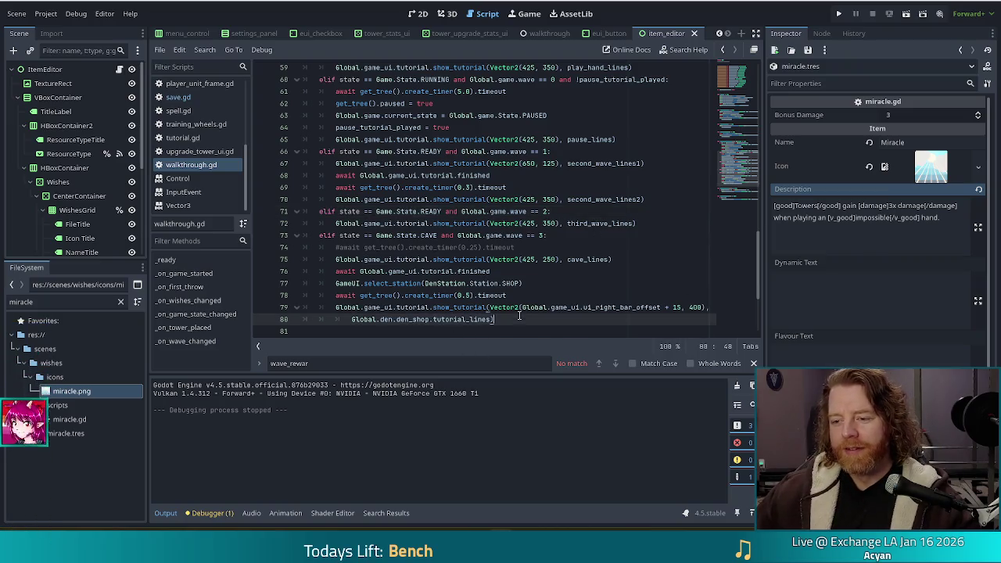
pyautogui.click(754, 363)
pyautogui.click(530, 273)
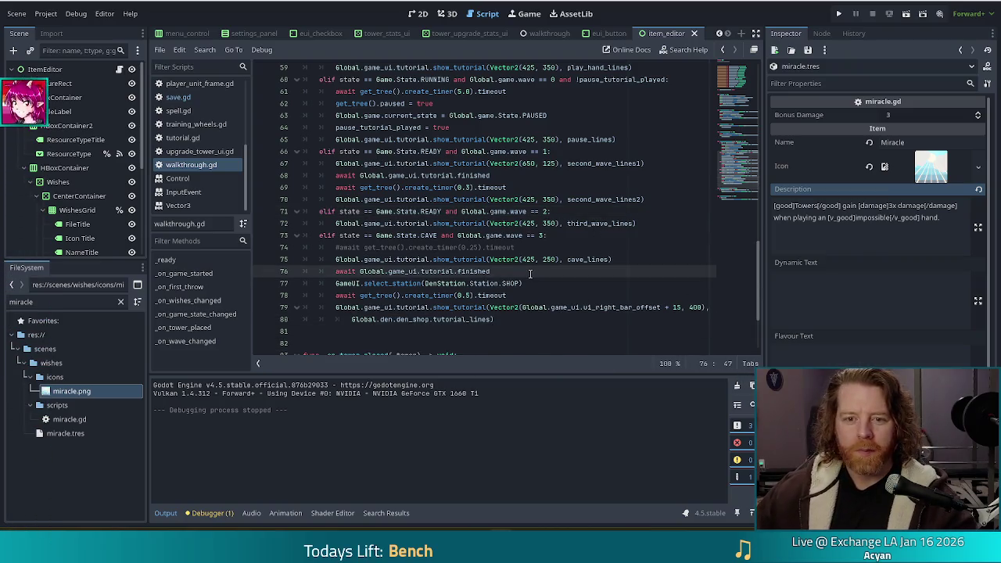
pyautogui.scroll(5, 211, 151)
pyautogui.click(181, 179)
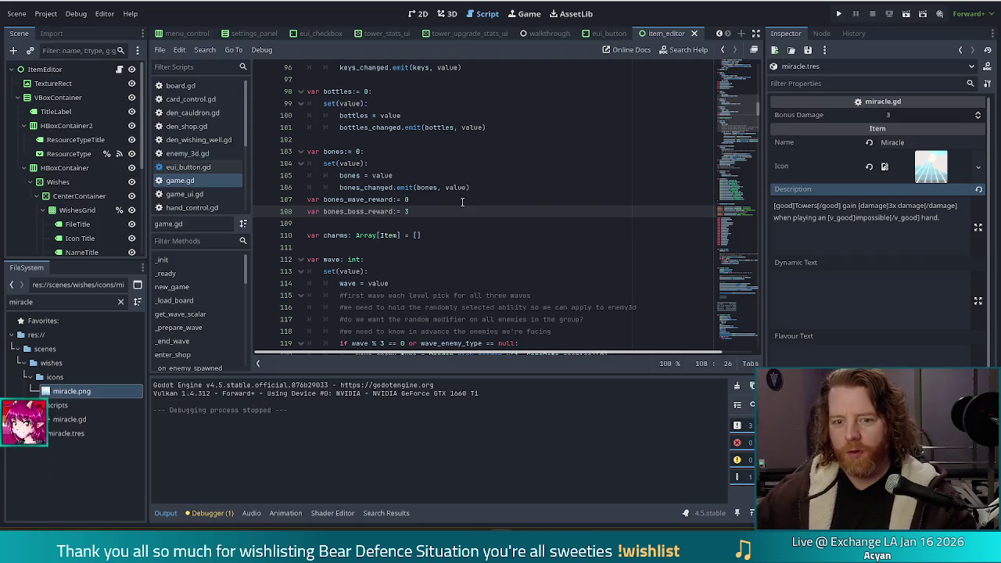
# - Jump to game.gd's new_game() function through the Filter Methods list
pyautogui.click(180, 183)
pyautogui.click(180, 194)
pyautogui.click(181, 182)
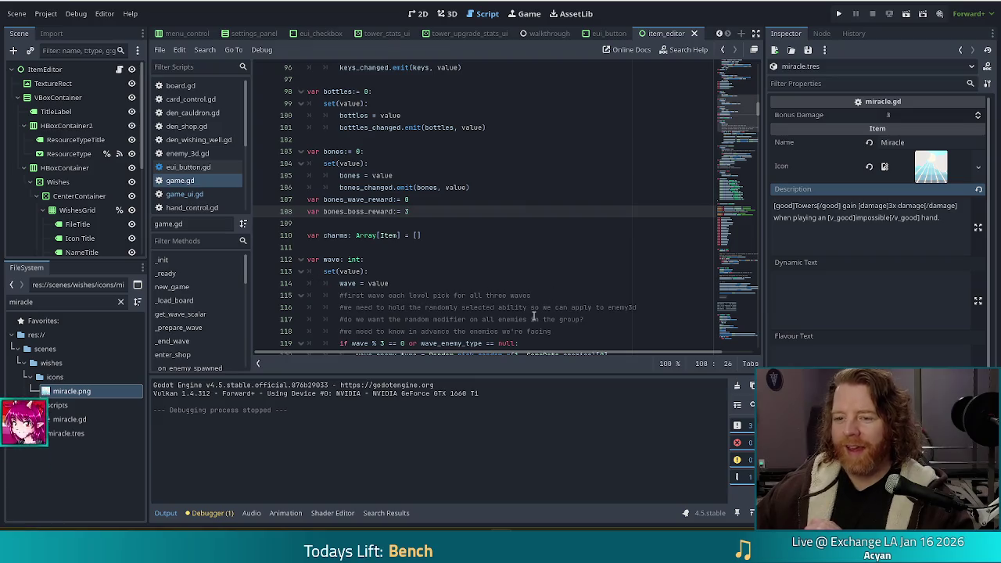
pyautogui.click(188, 287)
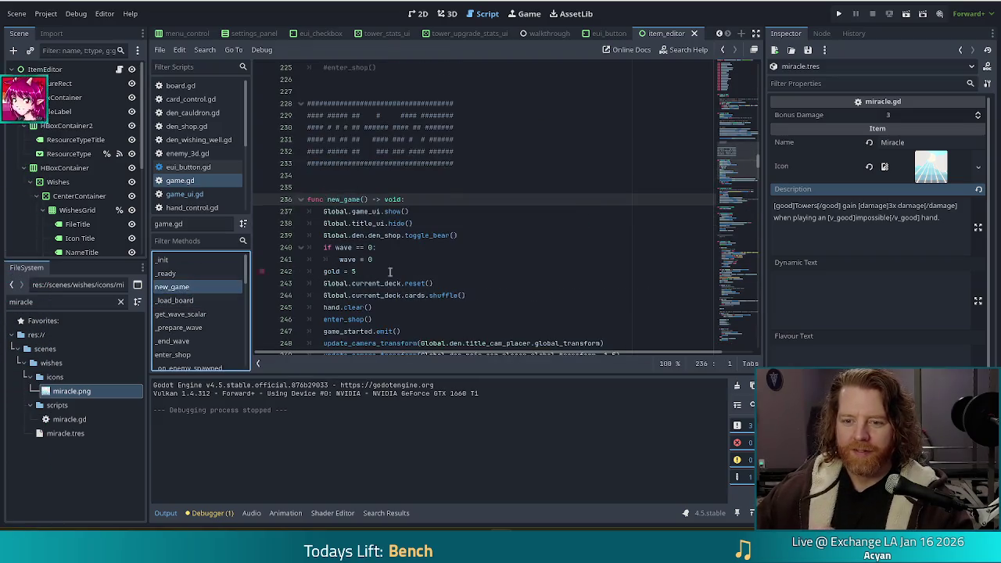
# - Add '#TODO first shuffle on base difficulty should be stacked' below the reset() call and save game.gd
pyautogui.moveTo(383, 258); pyautogui.dragTo(381, 247)
pyautogui.scroll(-3, 473, 238)
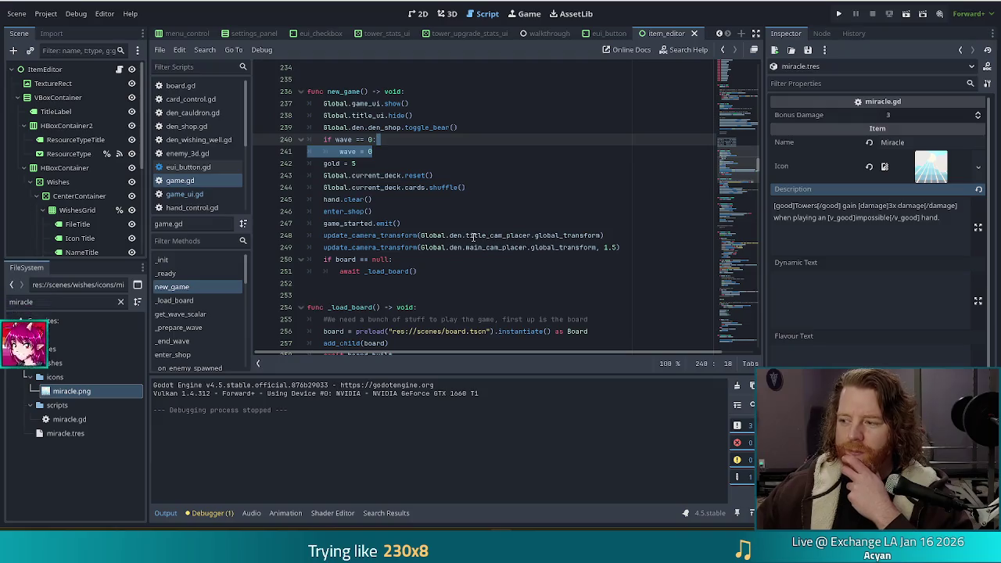
pyautogui.click(404, 163)
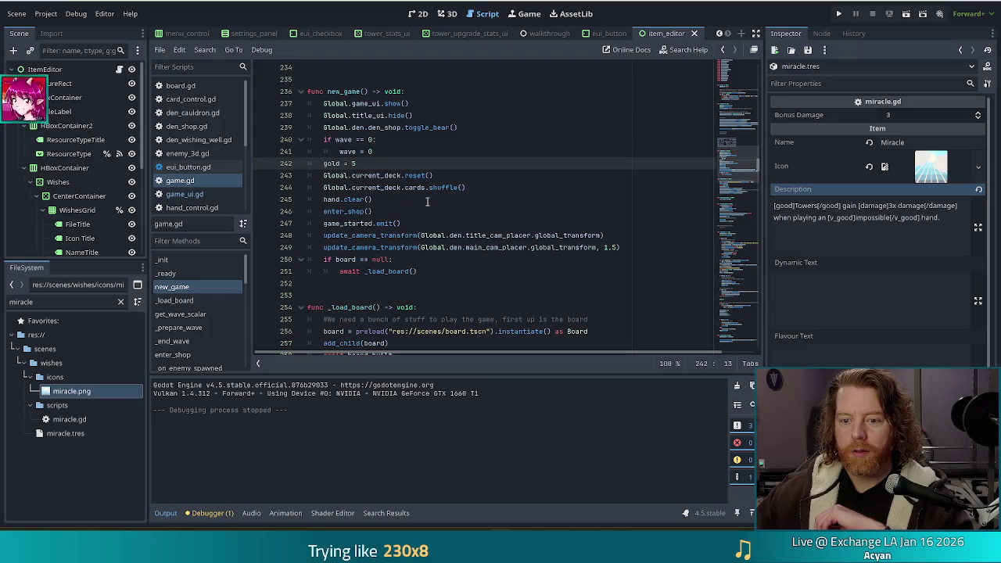
pyautogui.click(510, 201)
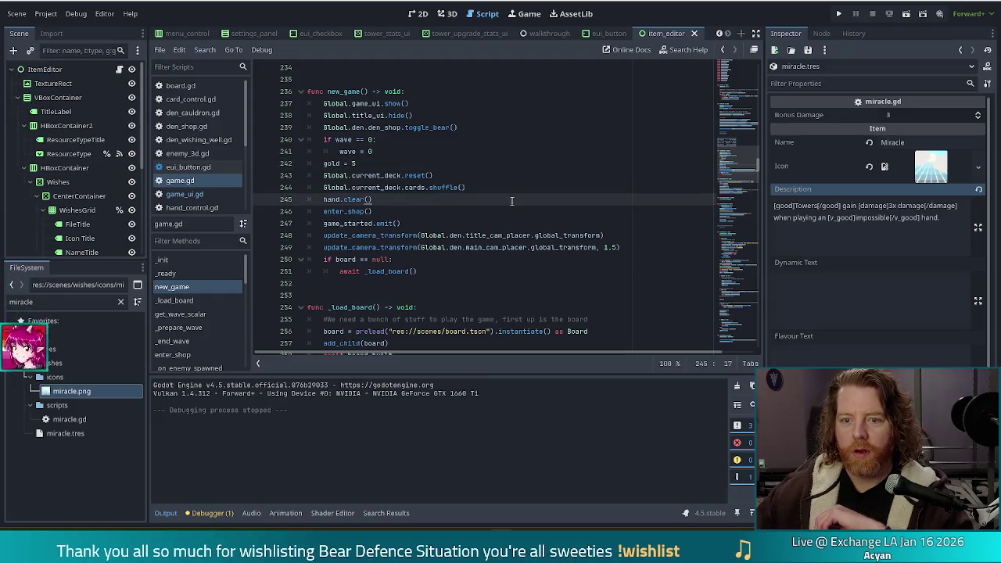
pyautogui.click(469, 189)
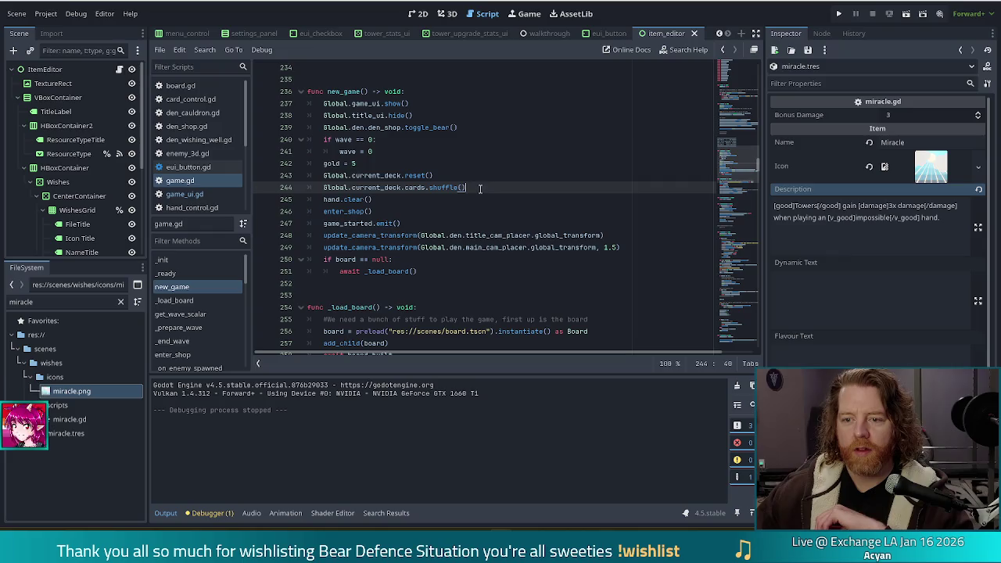
pyautogui.click(457, 175)
pyautogui.press('Return')
pyautogui.write('#TODO ')
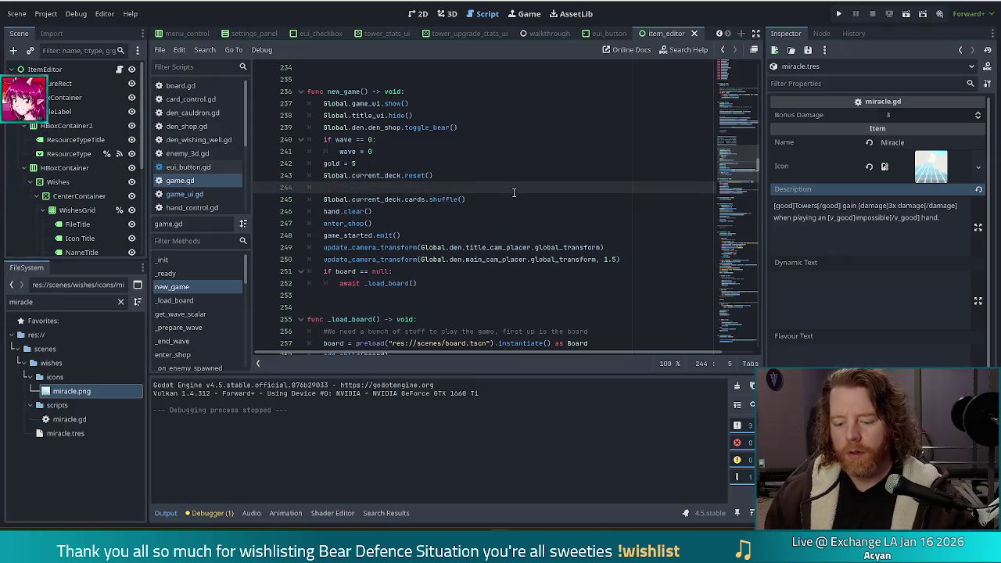
pyautogui.write('first shuffle on')
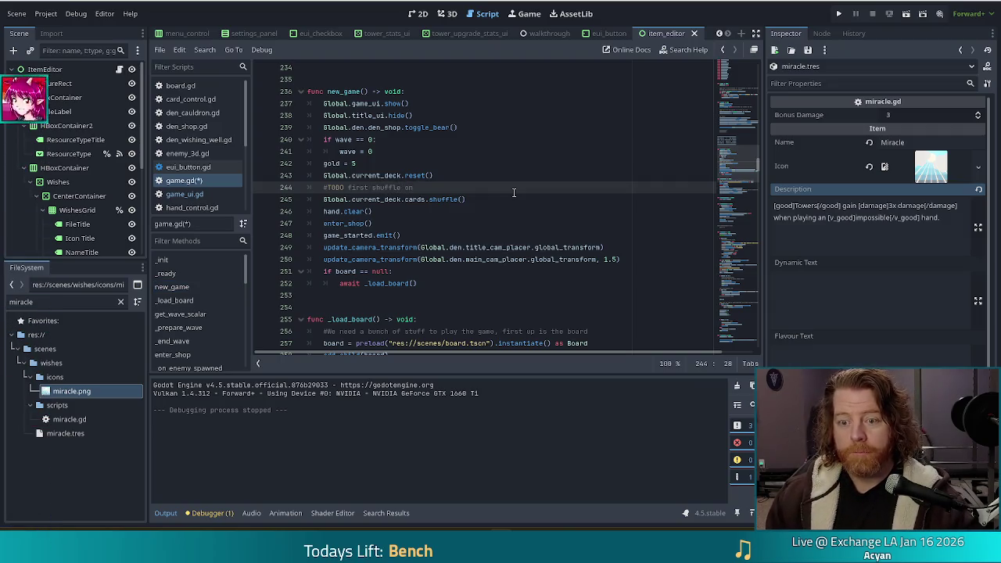
pyautogui.write('base ')
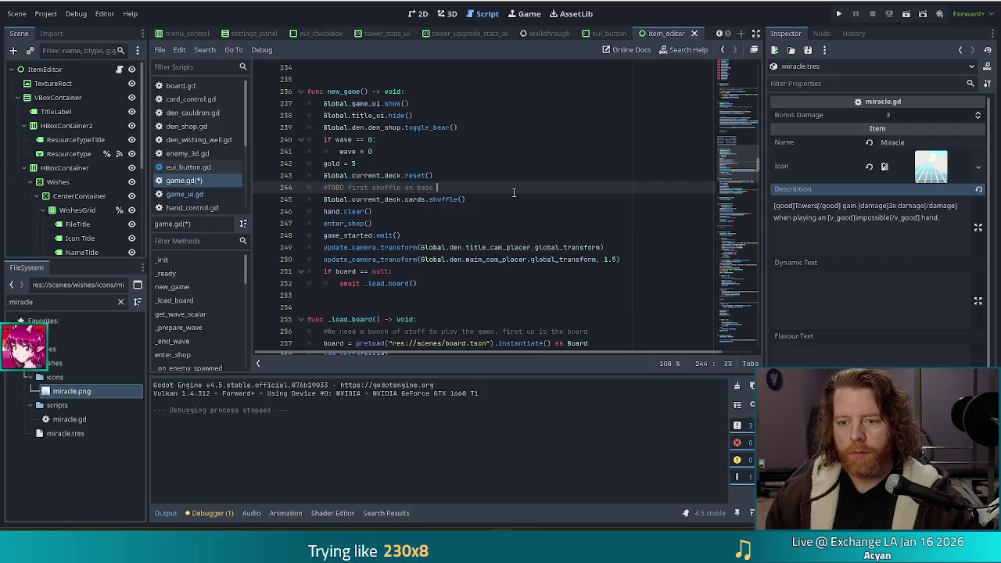
pyautogui.write('difficty')
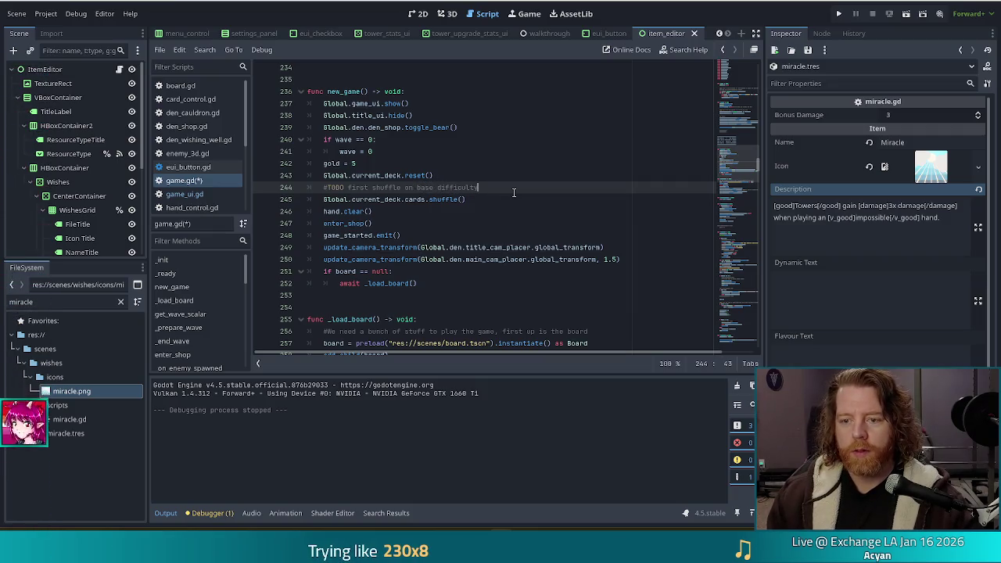
pyautogui.write(' st be')
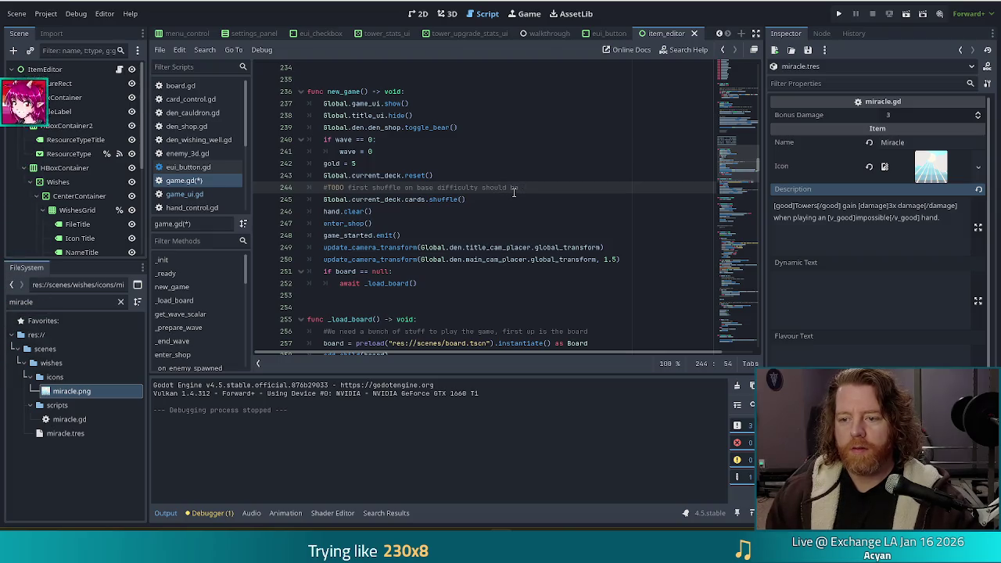
pyautogui.write(' stacked')
pyautogui.hotkey('ctrl', 's')
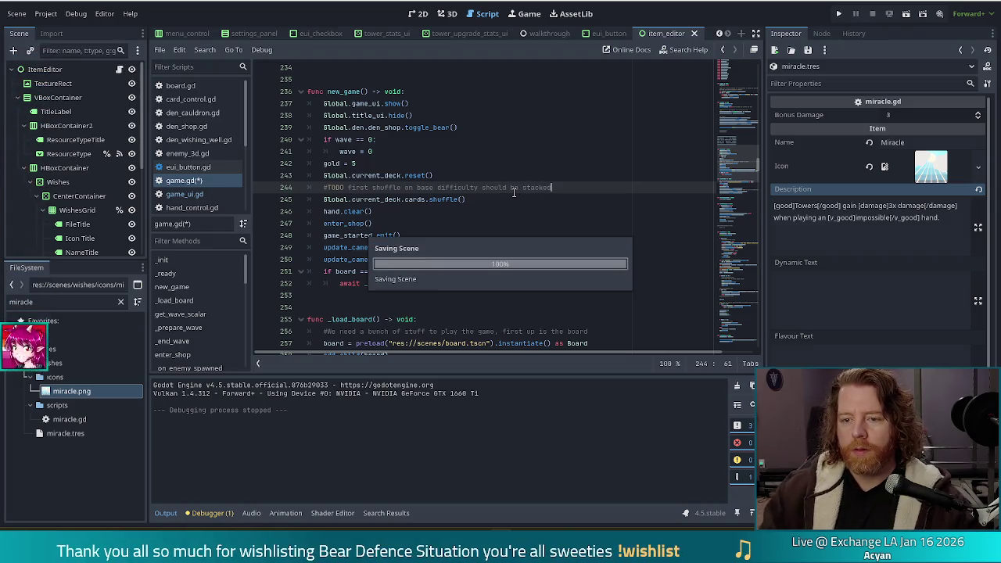
pyautogui.click(454, 198)
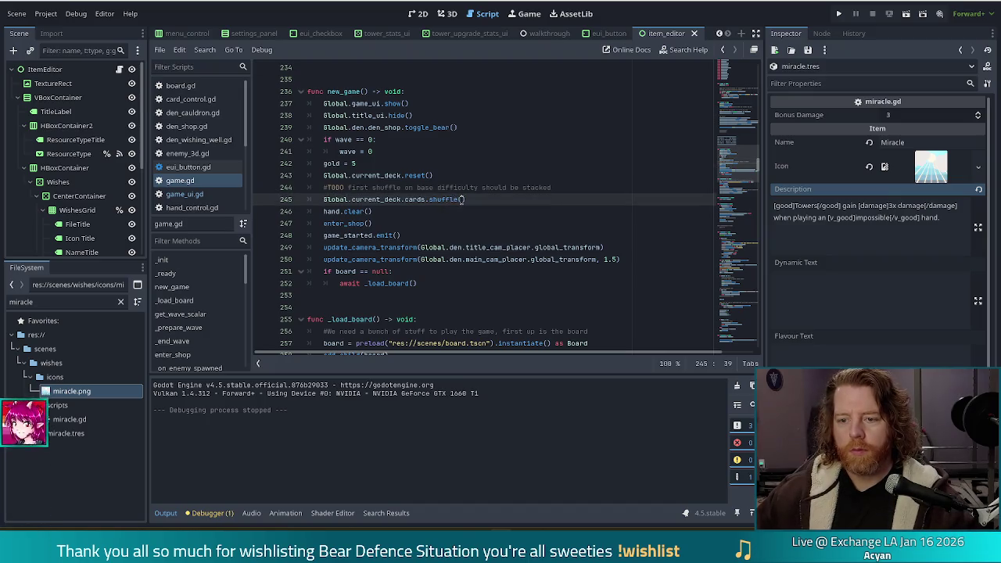
pyautogui.write('true')
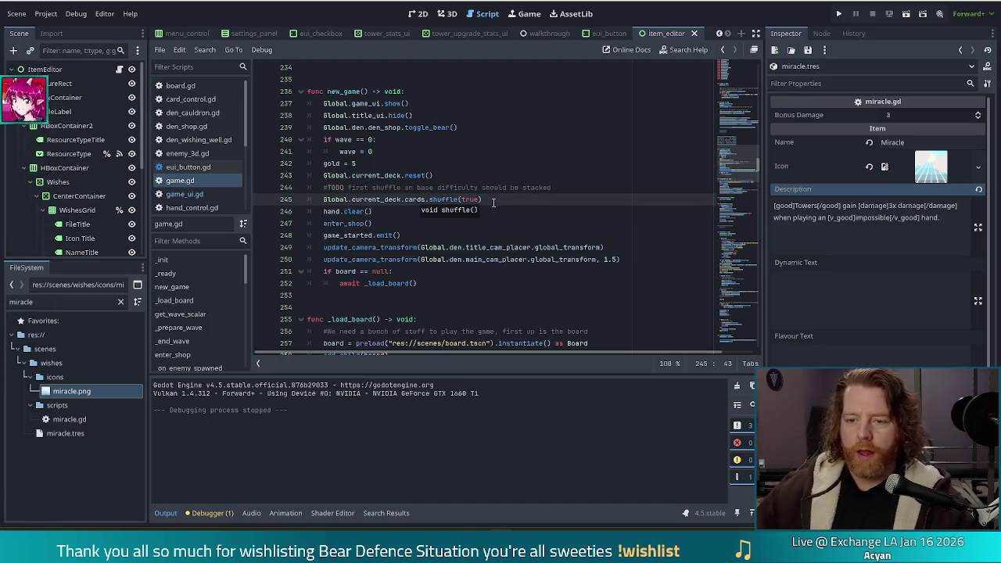
pyautogui.hotkey('alt', 'F1')
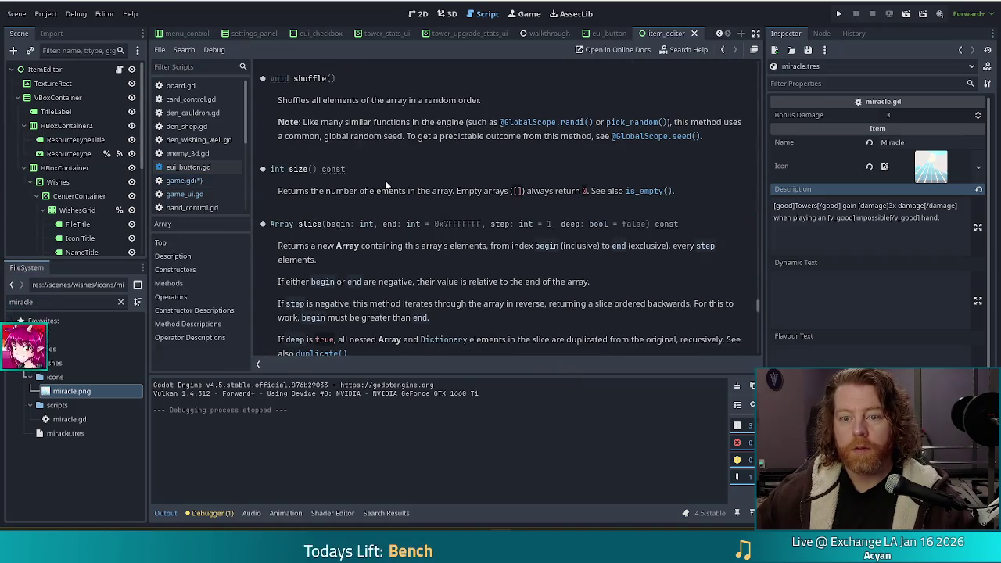
pyautogui.hotkey('alt', 'Left')
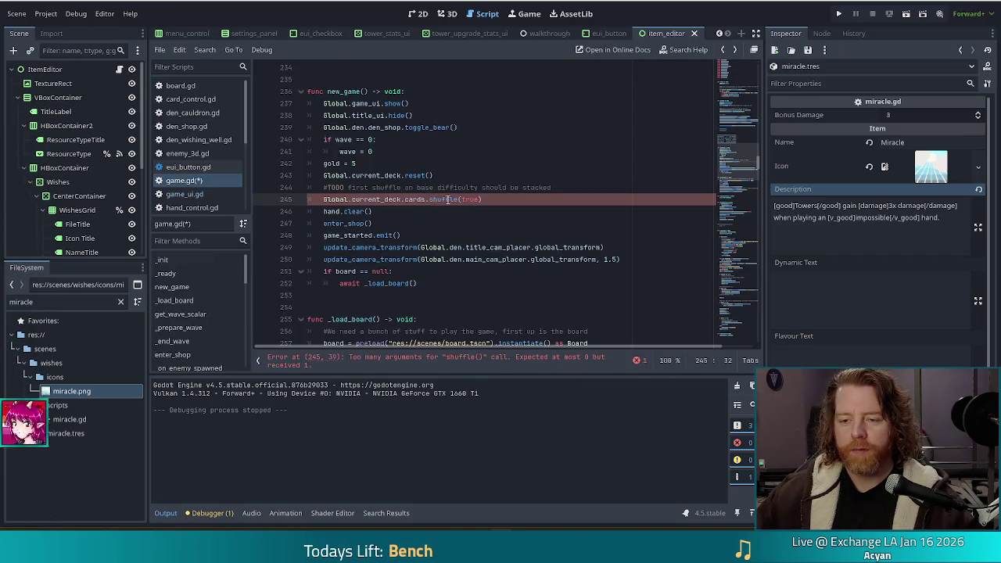
pyautogui.click(443, 202)
pyautogui.hotkey('alt', 'F1')
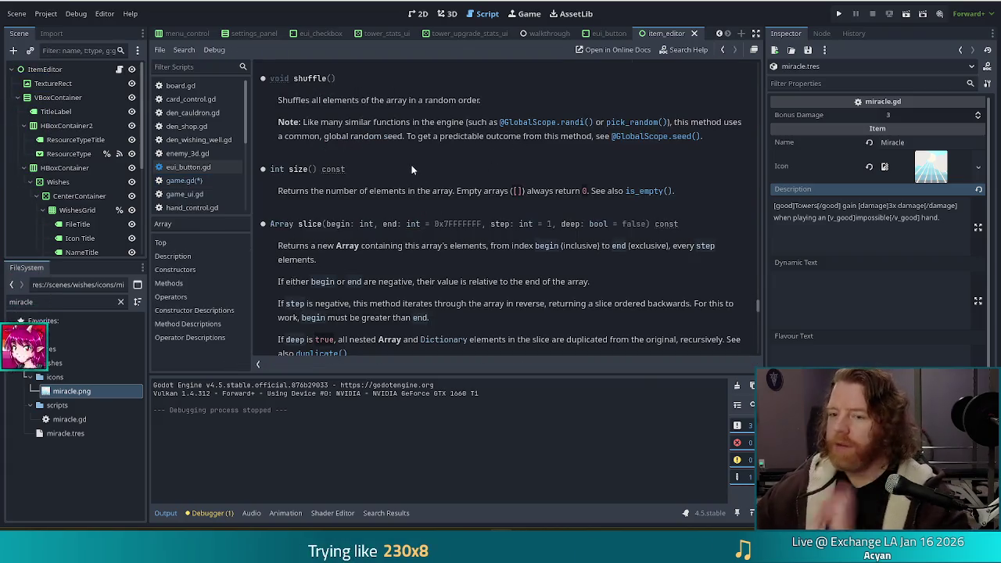
pyautogui.hotkey('alt', 'Left')
pyautogui.doubleClick(470, 199)
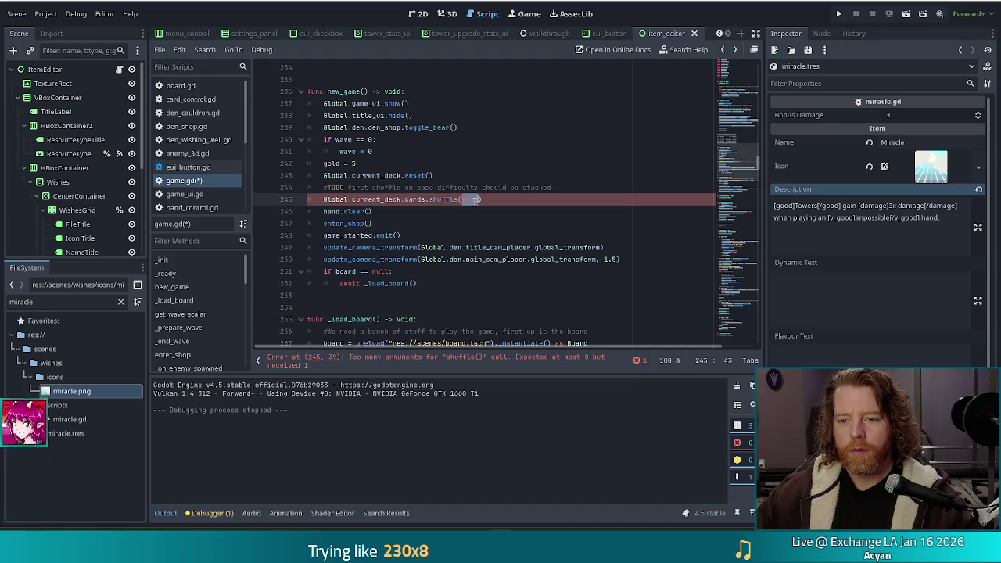
pyautogui.press('BackSpace')
pyautogui.hotkey('ctrl', 's')
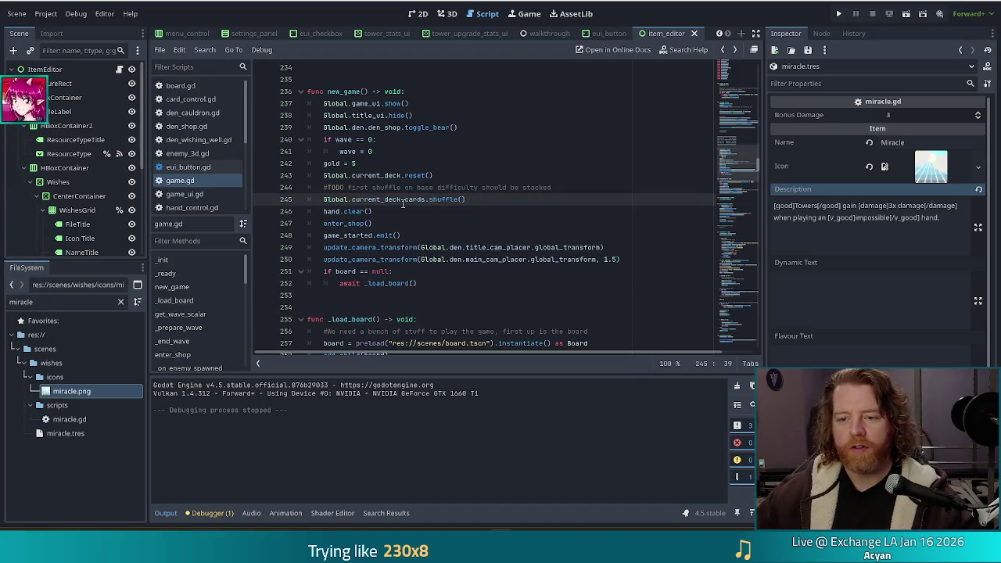
pyautogui.click(427, 200)
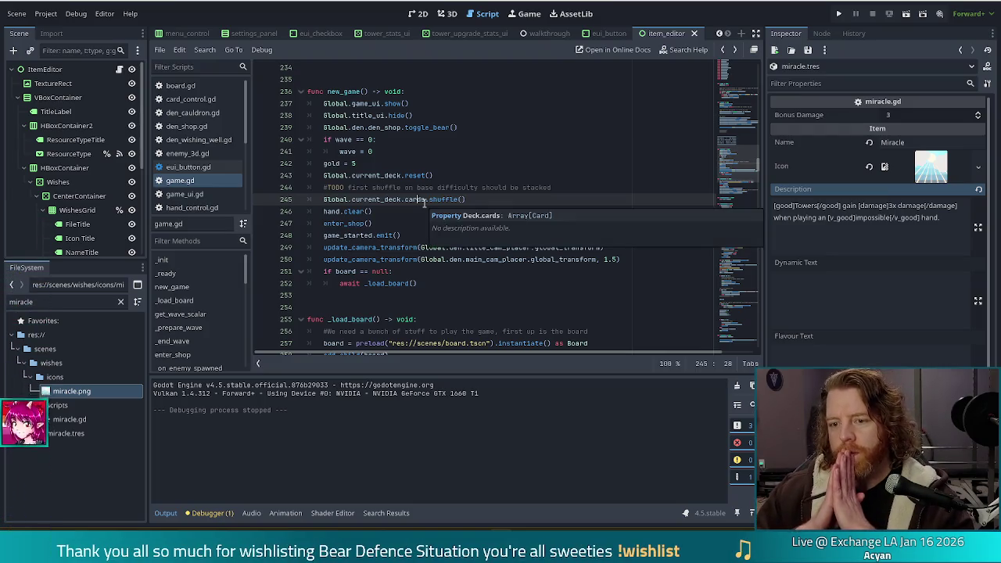
pyautogui.press('Left')
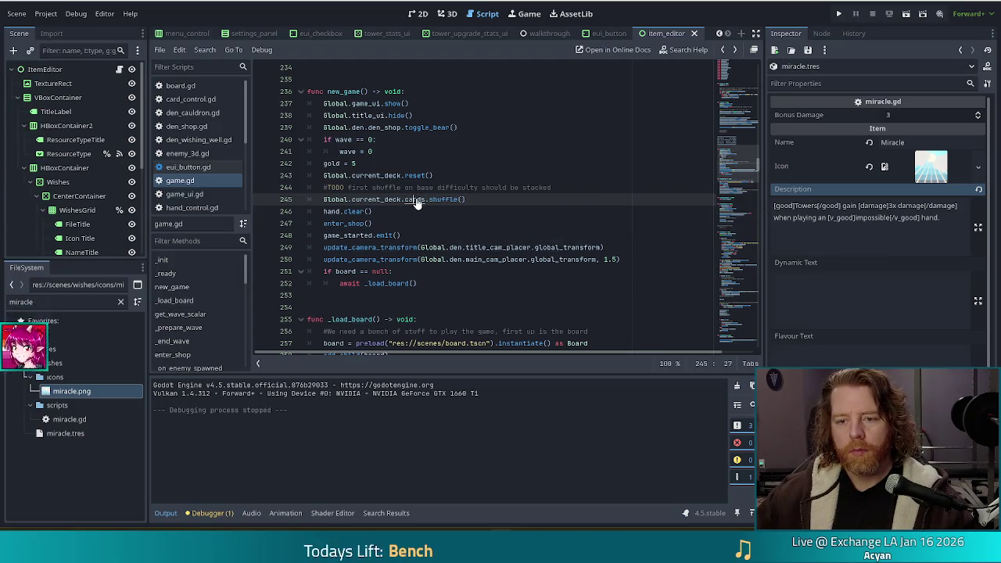
pyautogui.keyDown('ctrl'); pyautogui.click(412, 201); pyautogui.keyUp('ctrl')
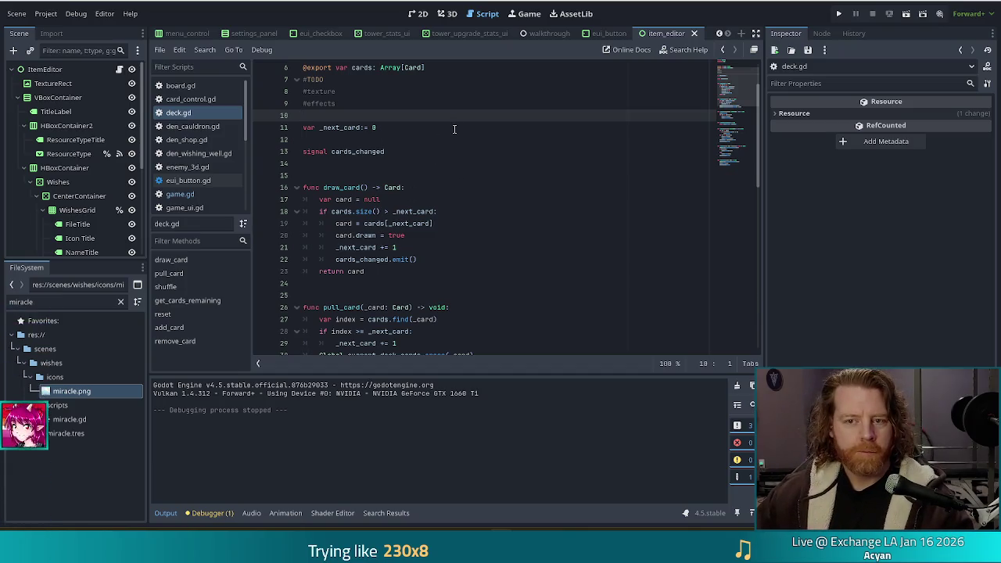
# - Append a new 'func stack_deck() -> void:' declaration at the end of deck.gd
pyautogui.moveTo(736, 78); pyautogui.dragTo(743, 164)
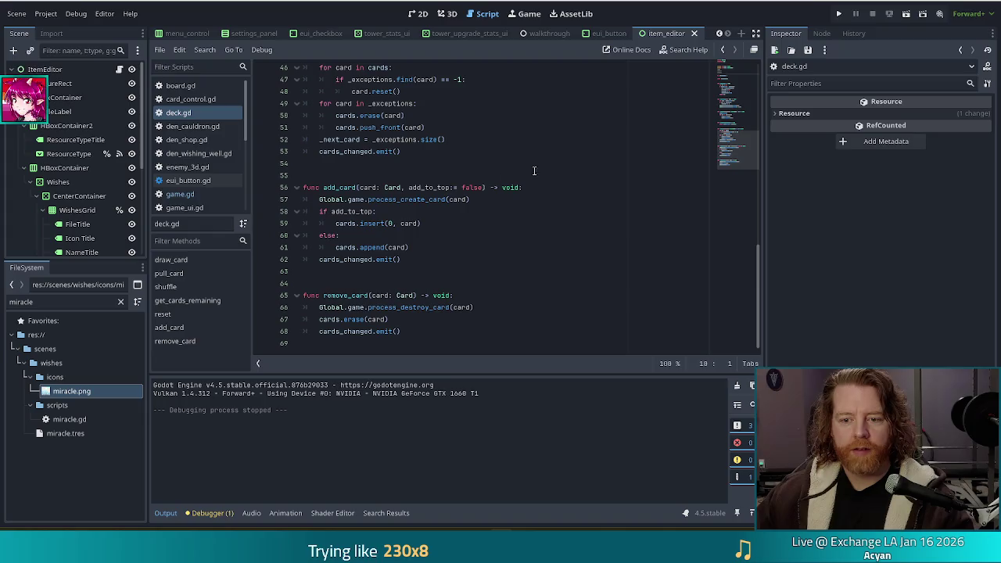
pyautogui.click(430, 321)
pyautogui.press('Down')
pyautogui.press('Down')
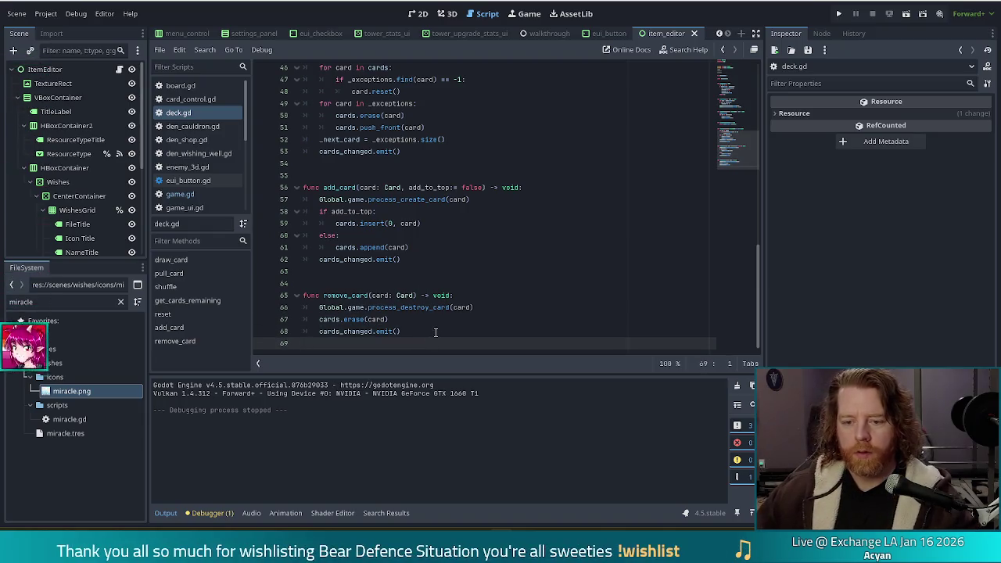
pyautogui.press('Return')
pyautogui.press('Return')
pyautogui.write('func ')
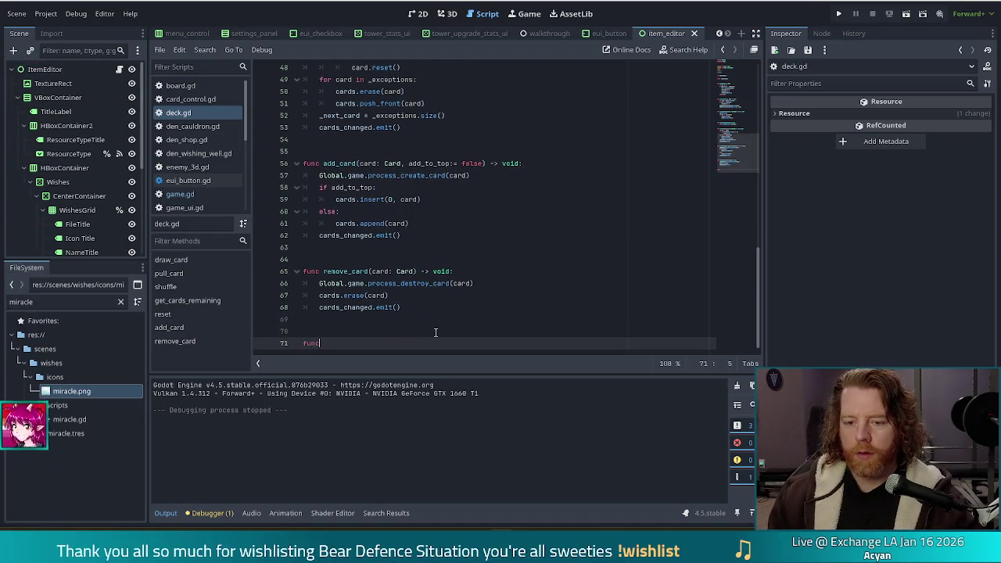
pyautogui.write('stac')
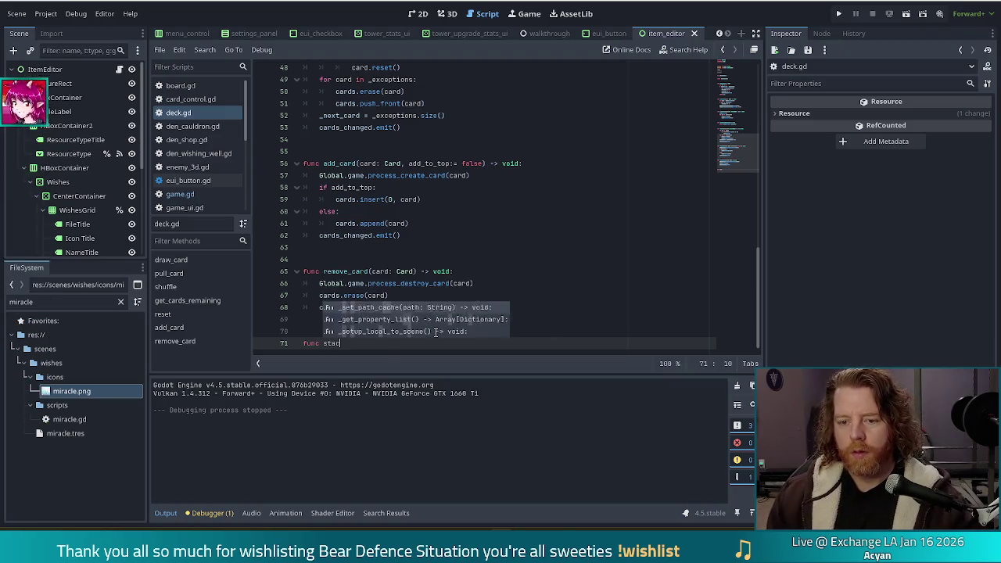
pyautogui.write('k_deck()')
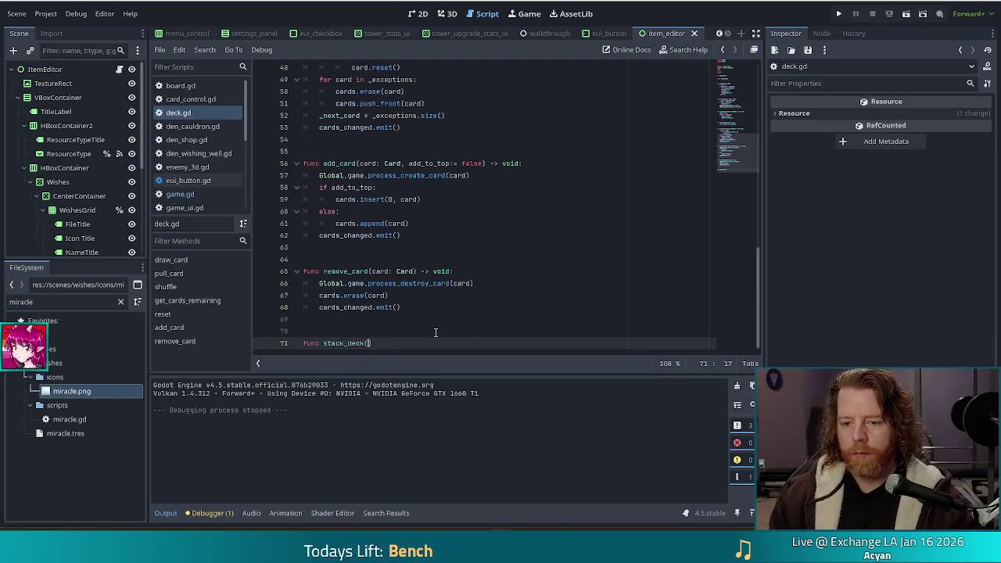
pyautogui.write(' -> void:')
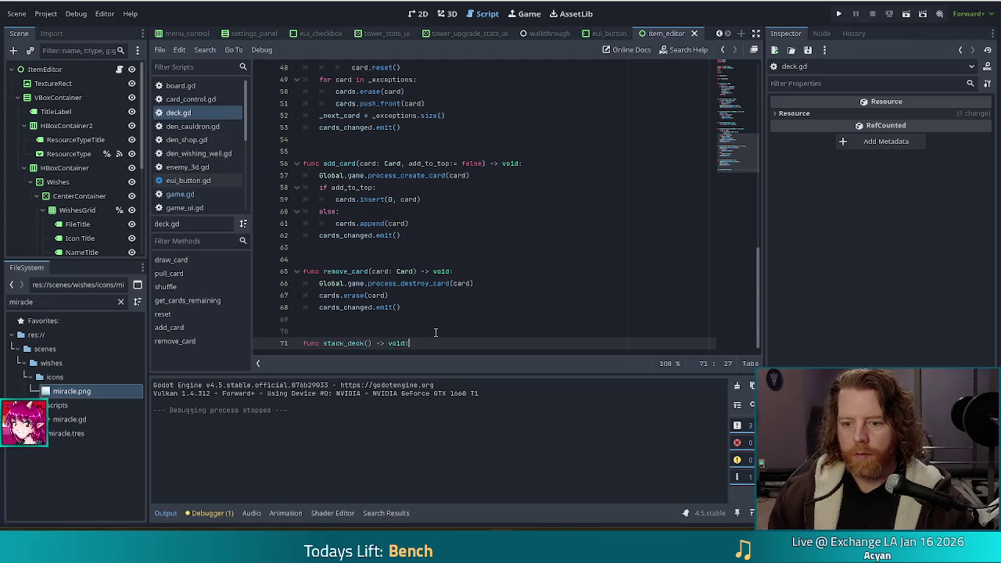
pyautogui.press('Return')
# - Comment it as shuffling cards but guaranteeing a pair in the first draw, add pass, and save
pyautogui.write('#sh')
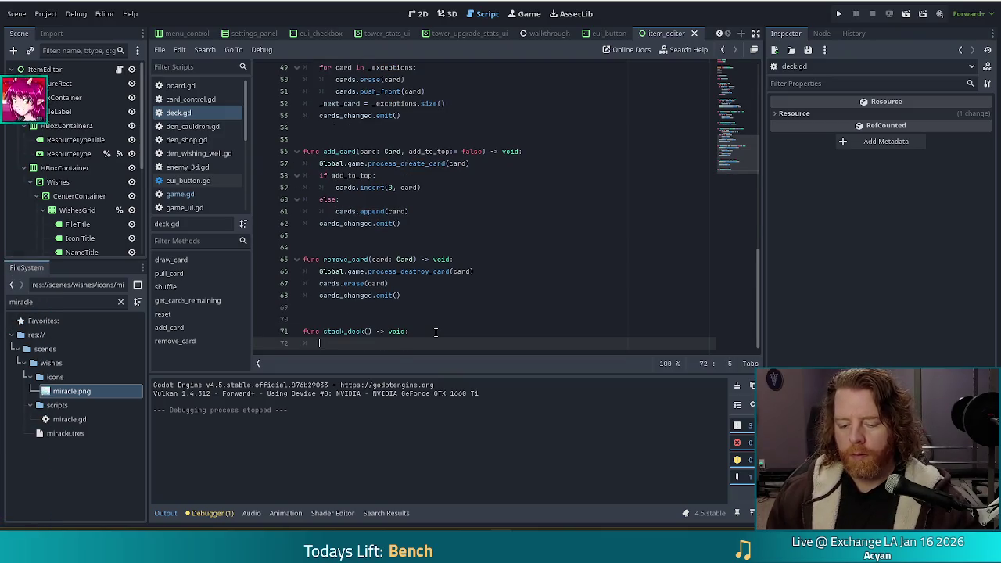
pyautogui.write('uffles ')
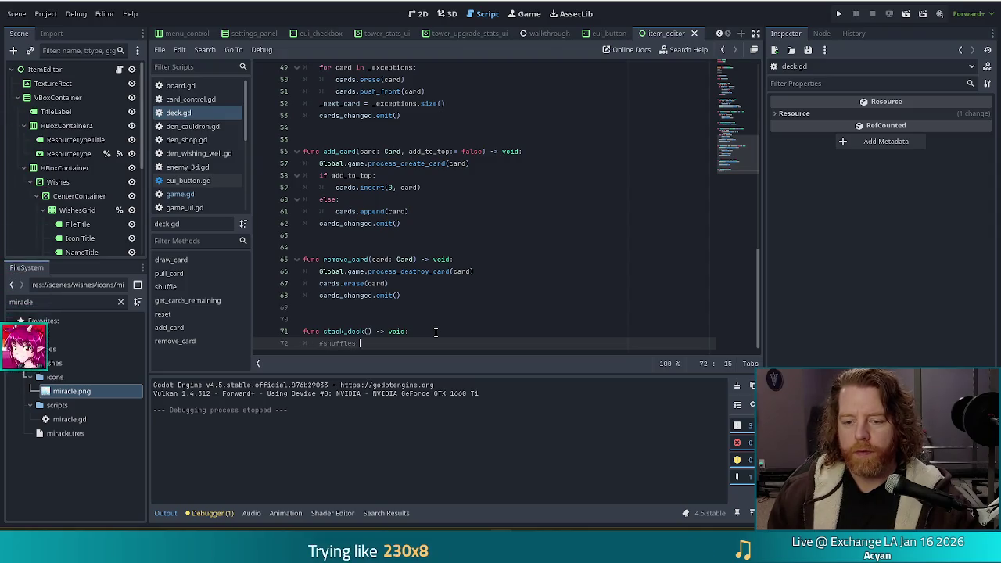
pyautogui.write('u')
pyautogui.write('d')
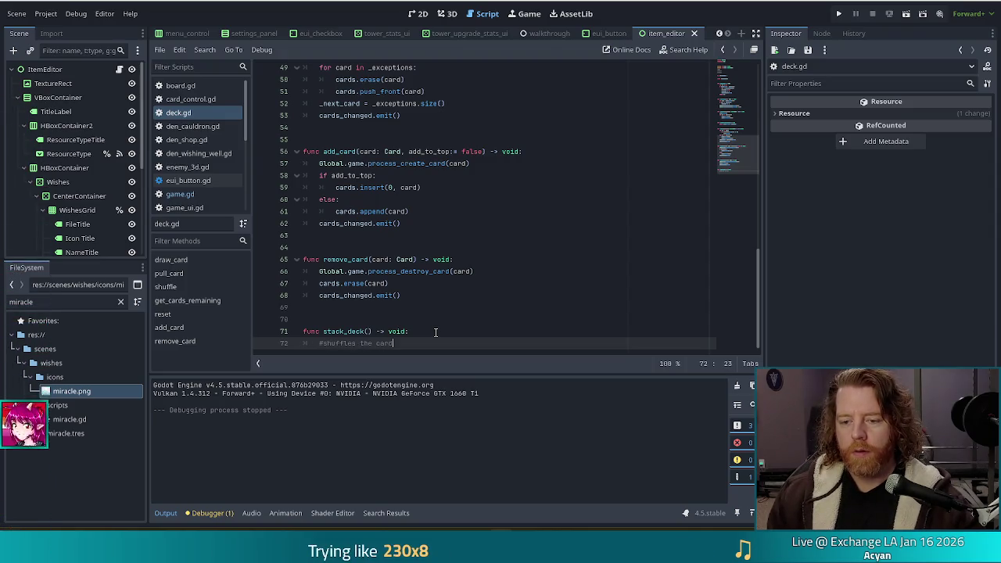
pyautogui.write('s, buarant')
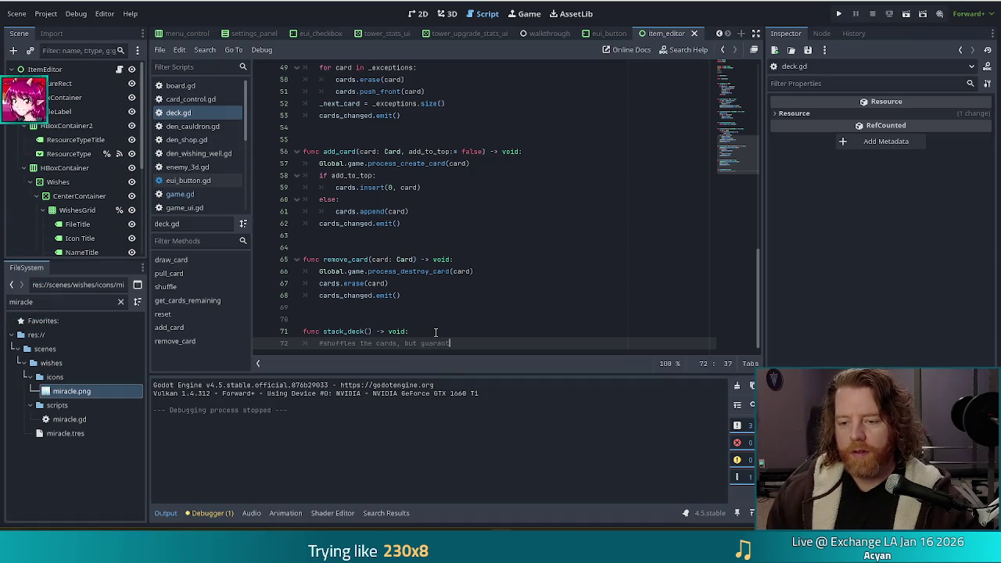
pyautogui.write('ees a')
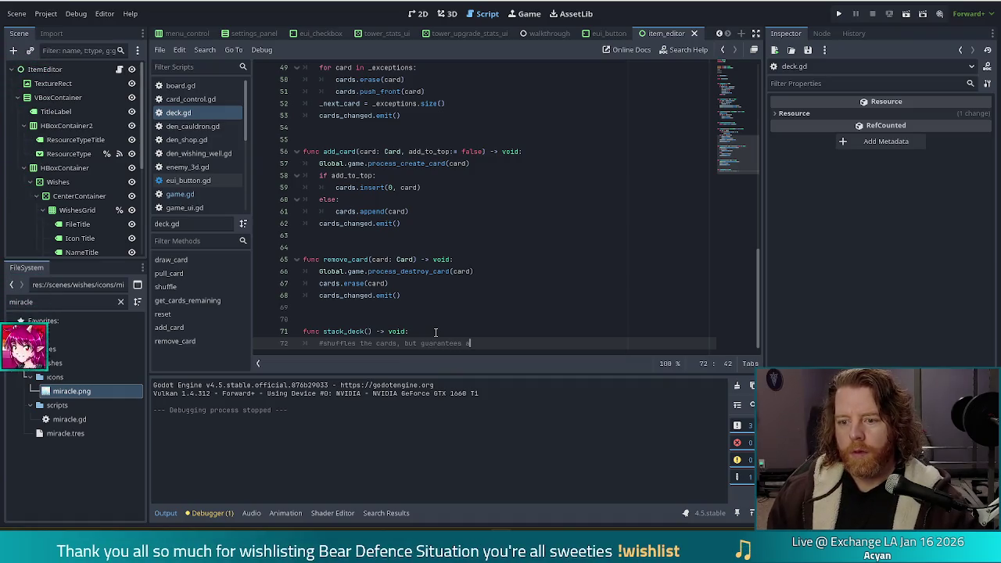
pyautogui.write('t')
pyautogui.write('t a pair')
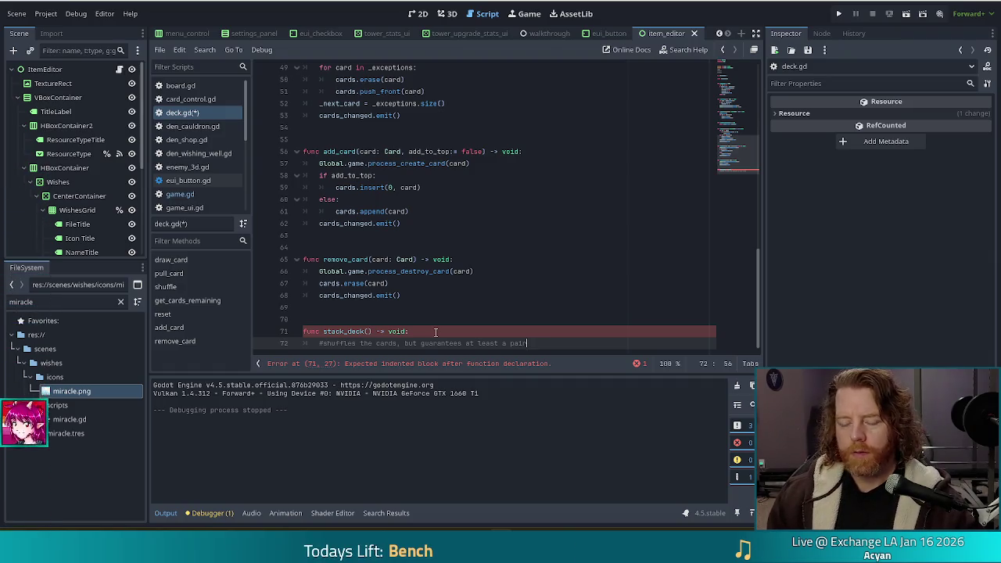
pyautogui.write(' in the fir')
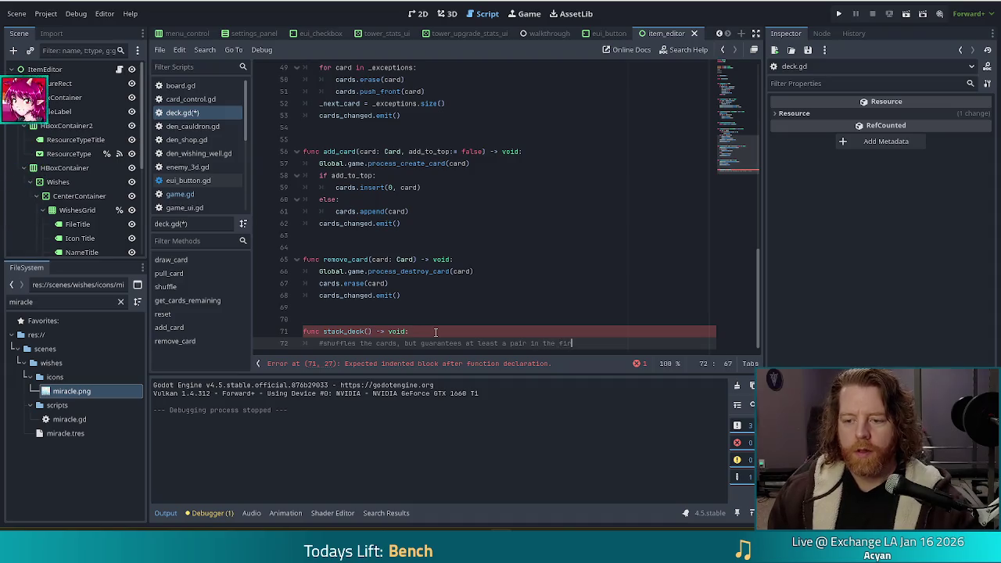
pyautogui.write('st draw')
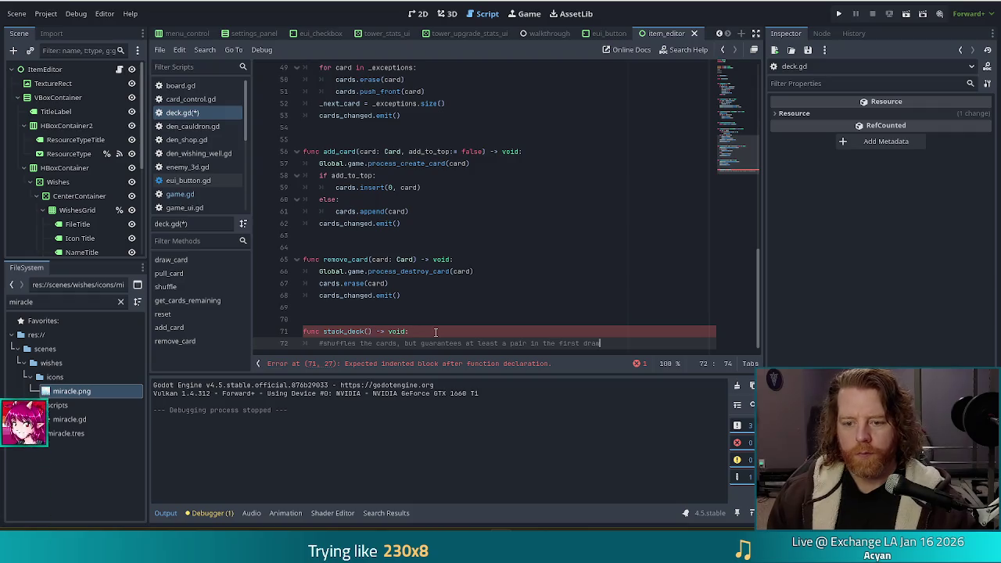
pyautogui.press('Return')
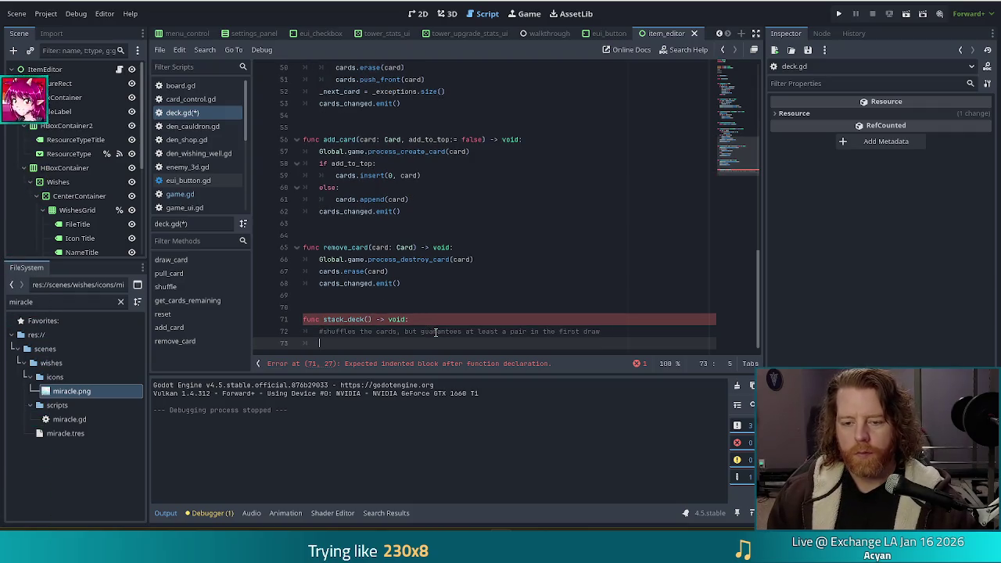
pyautogui.write('pass')
pyautogui.hotkey('ctrl', 's')
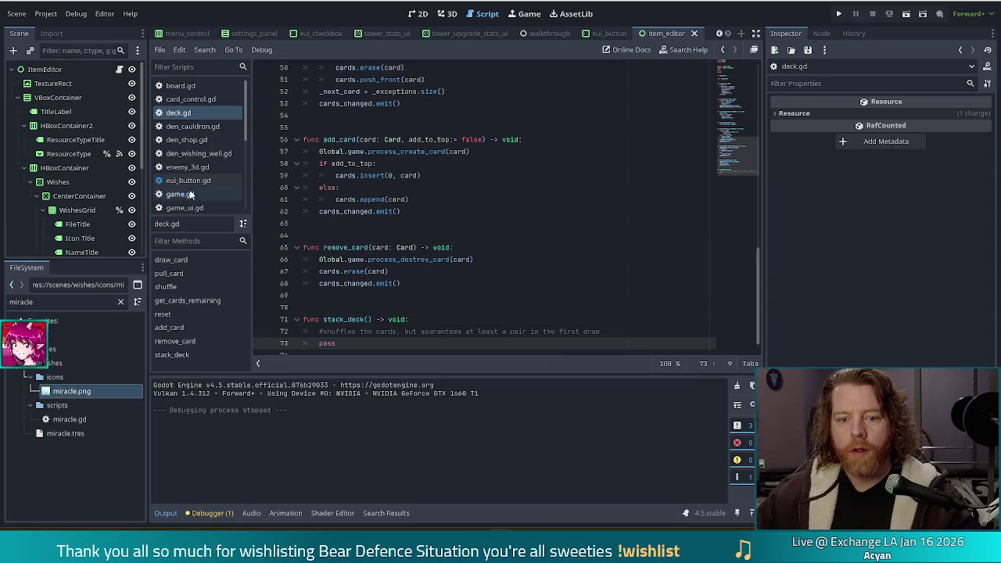
pyautogui.click(182, 195)
# - Replace line 245's cards shuffle with Global.current_deck.stack_deck() and save game.gd
pyautogui.click(467, 200)
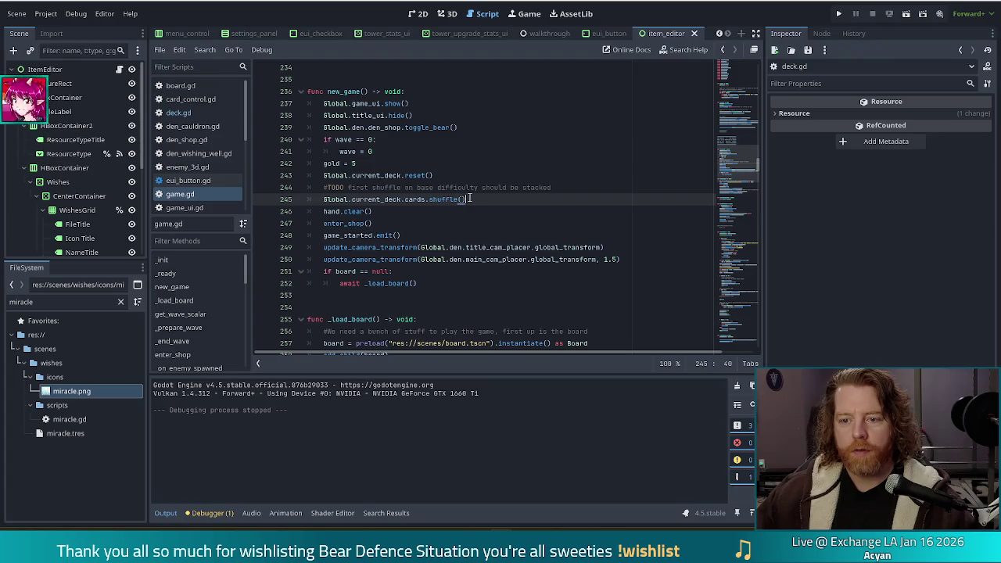
pyautogui.moveTo(476, 200); pyautogui.dragTo(426, 200)
pyautogui.write('.')
pyautogui.write('ck')
pyautogui.press('BackSpace')
pyautogui.press('BackSpace')
pyautogui.press('BackSpace')
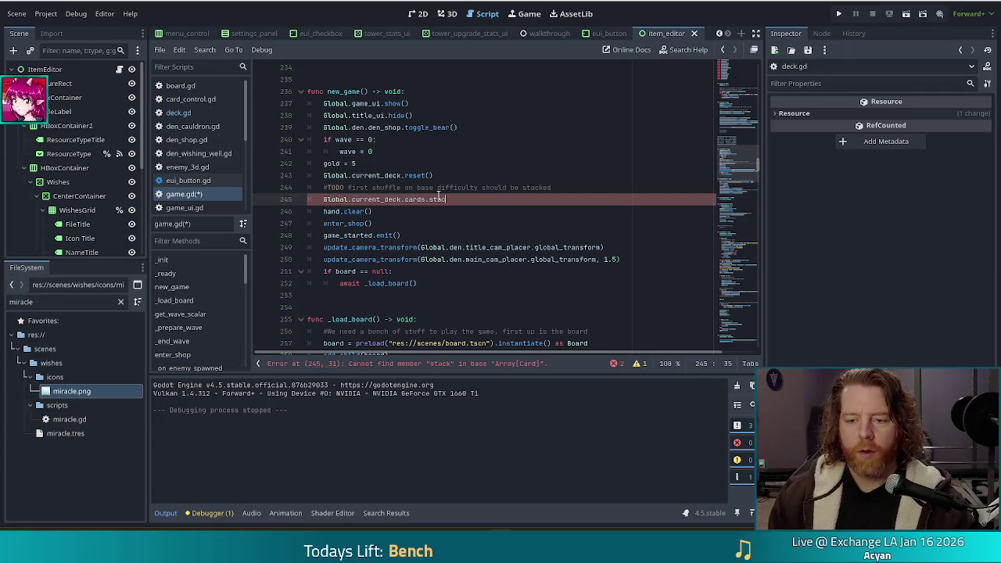
pyautogui.write('.st')
pyautogui.press('Return')
pyautogui.hotkey('ctrl', 's')
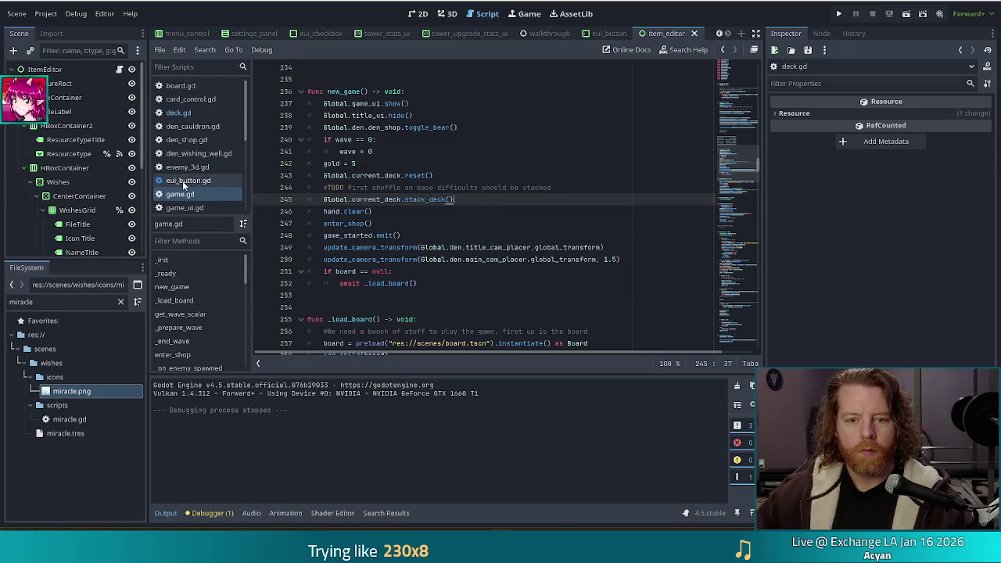
pyautogui.click(189, 115)
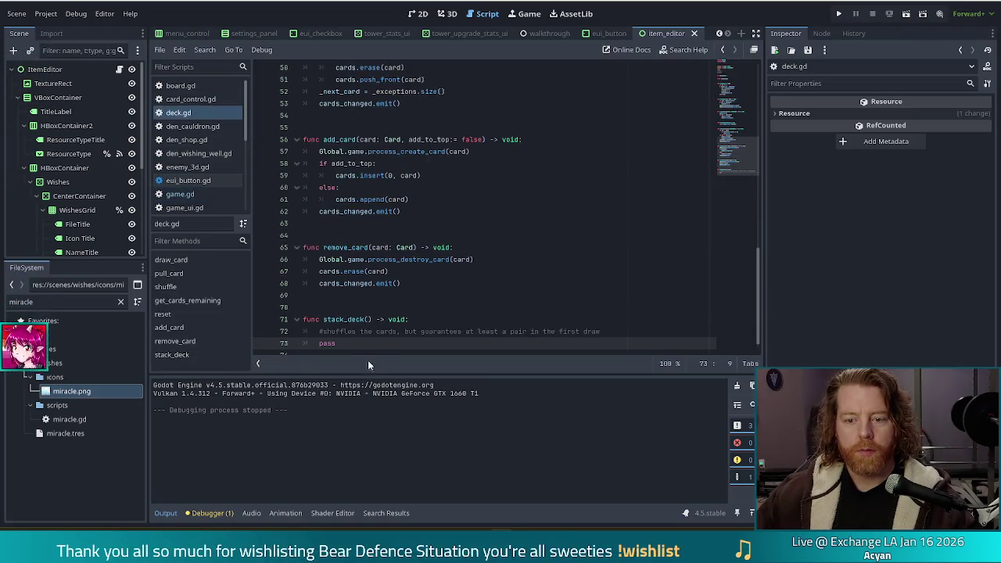
# - Replace the pass placeholder in stack_deck() with a cards.shuffle() call
pyautogui.click(631, 316)
pyautogui.press('Return')
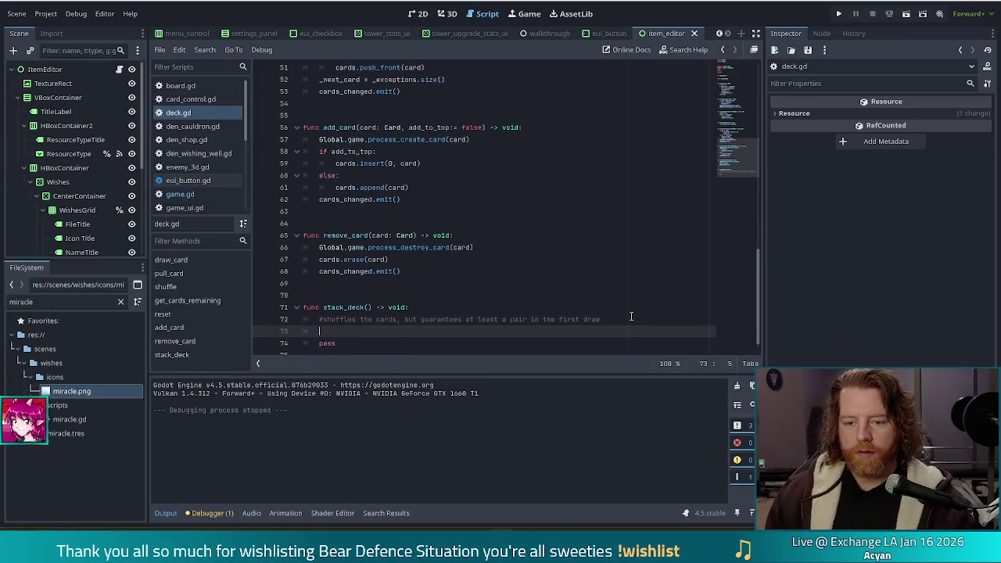
pyautogui.press('Down')
pyautogui.hotkey('ctrl', 'x')
pyautogui.press('Up')
pyautogui.write('cards.')
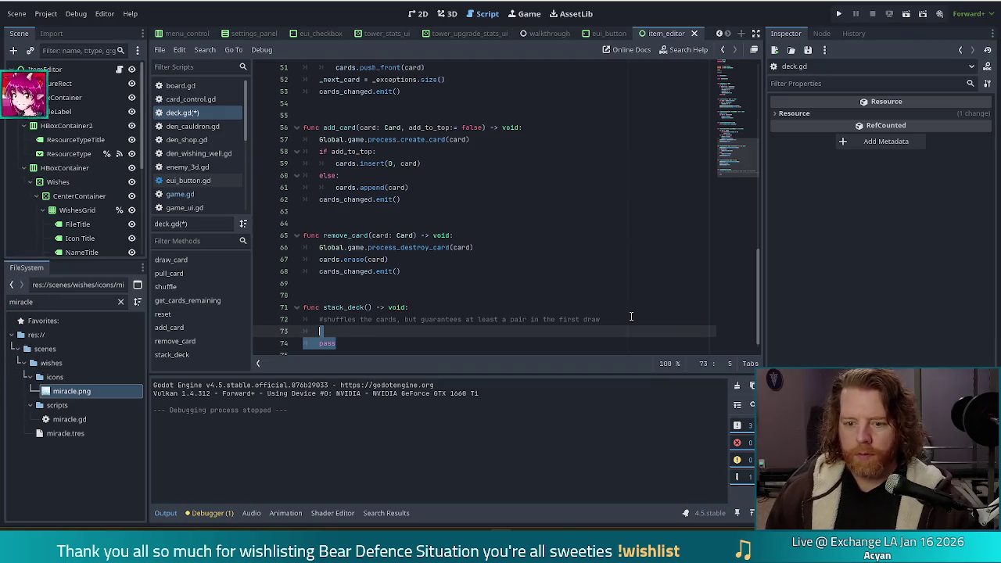
pyautogui.write('sh')
pyautogui.press('Return')
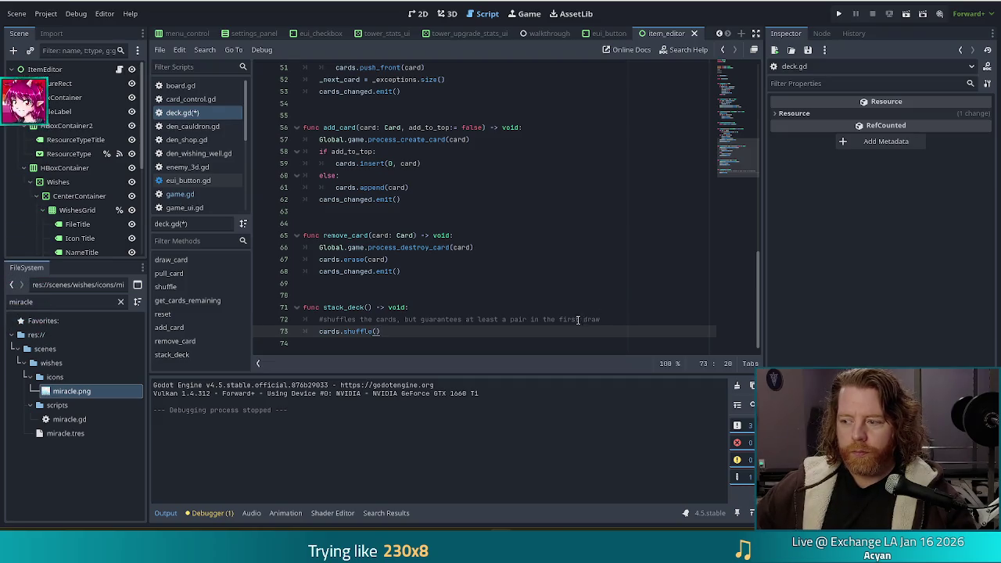
# - Start a Card. call on the next line, browse autocomplete, then return to game.gd's new_game()
pyautogui.press('Return')
pyautogui.write('Card')
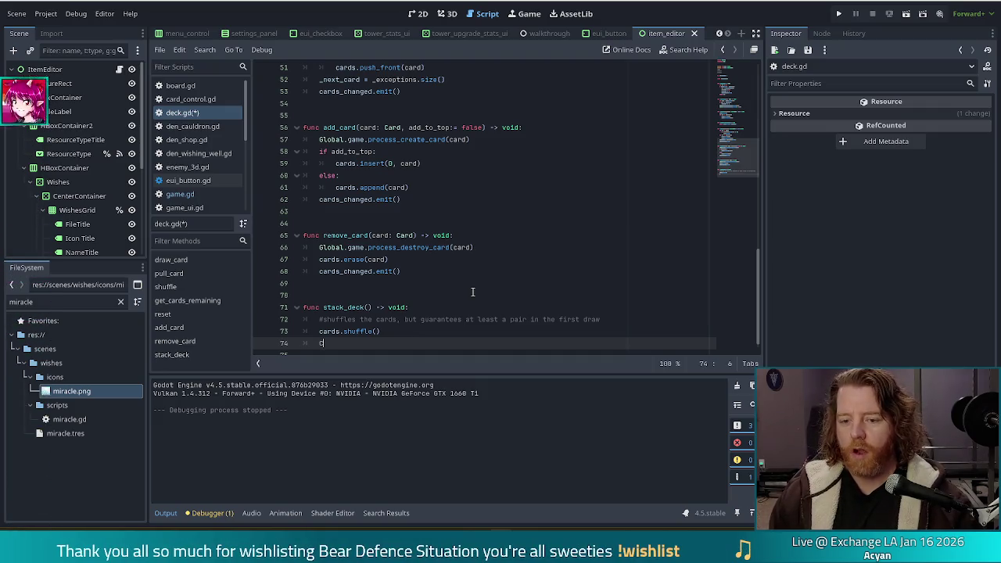
pyautogui.write('.')
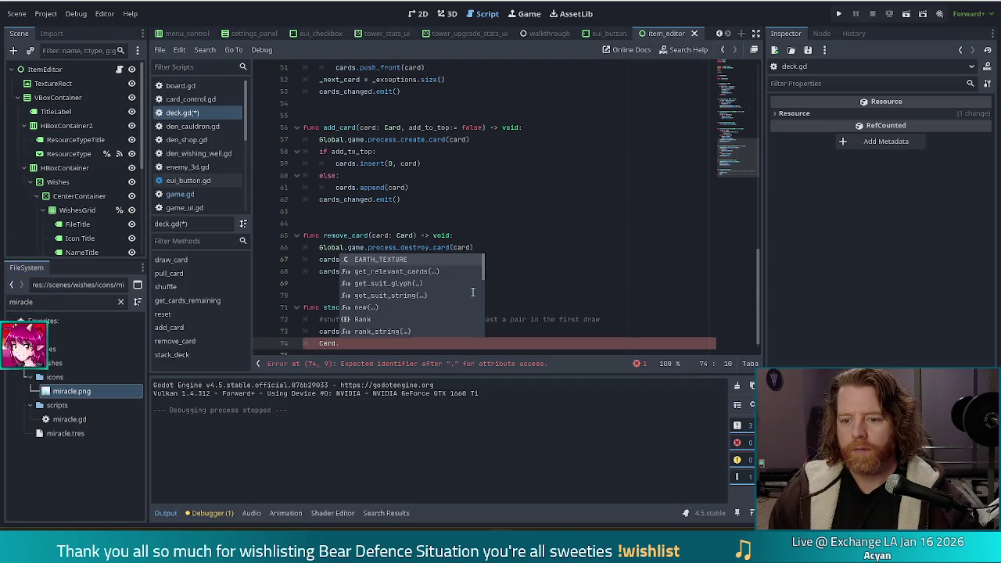
pyautogui.scroll(-3, 468, 294)
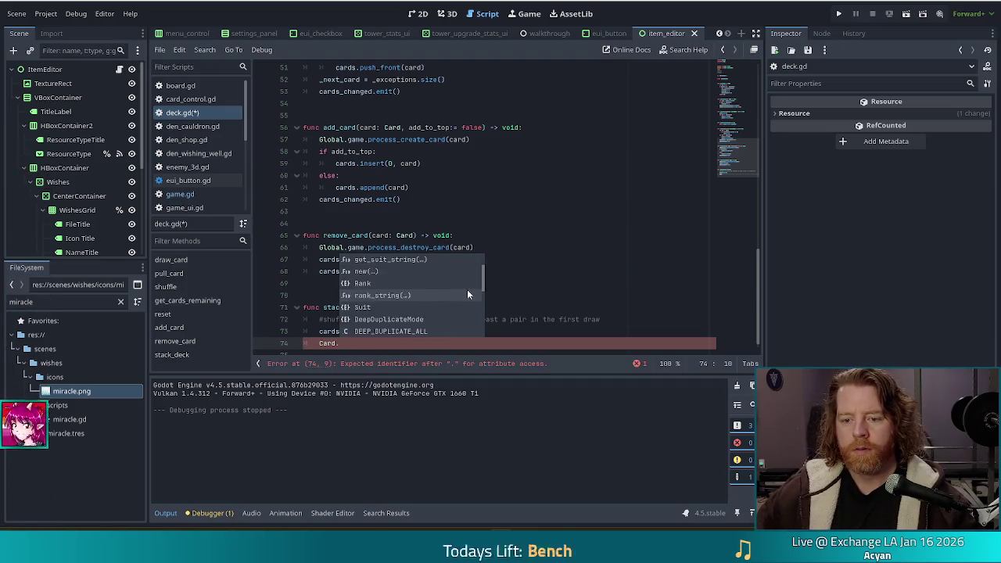
pyautogui.scroll(-5, 465, 288)
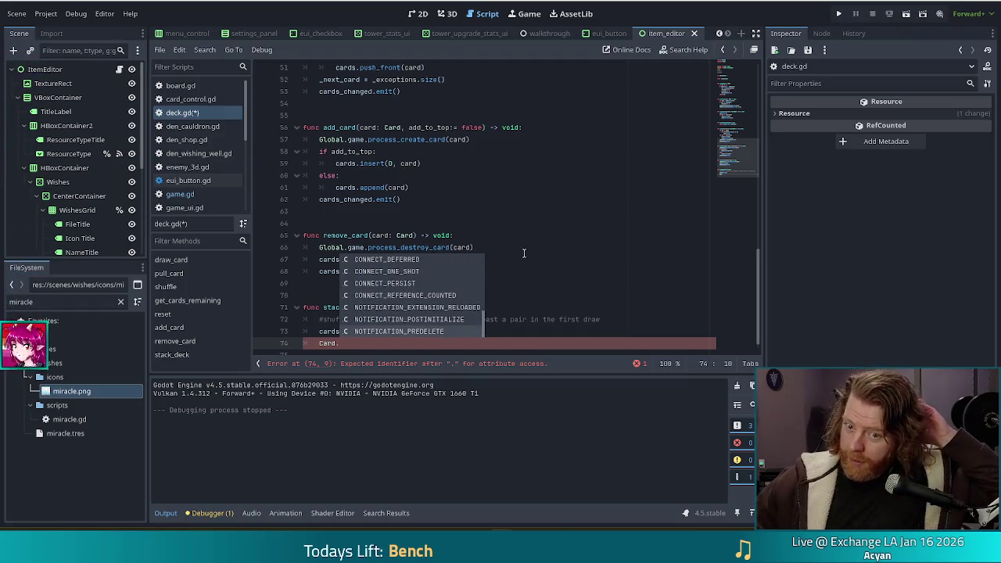
pyautogui.click(179, 194)
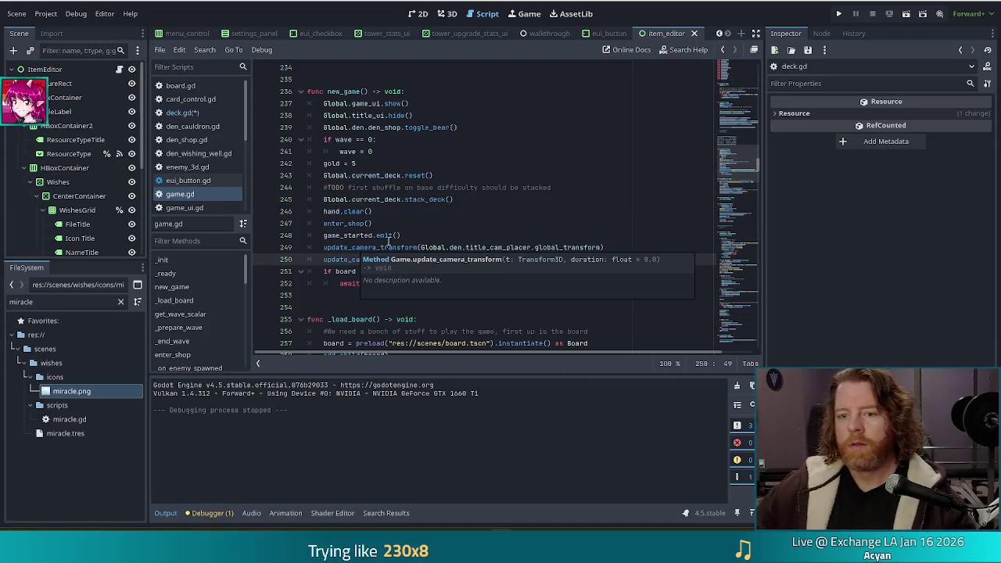
# - Search game.gd for 'best_hand' and inspect the _update_best_of_selected code
pyautogui.hotkey('ctrl', 'f')
pyautogui.write('best')
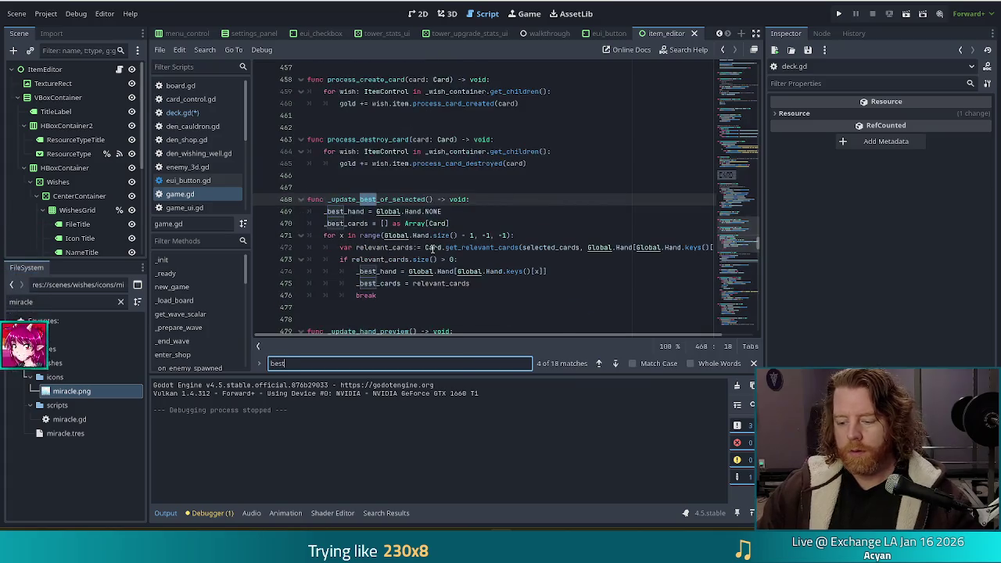
pyautogui.write('_hand')
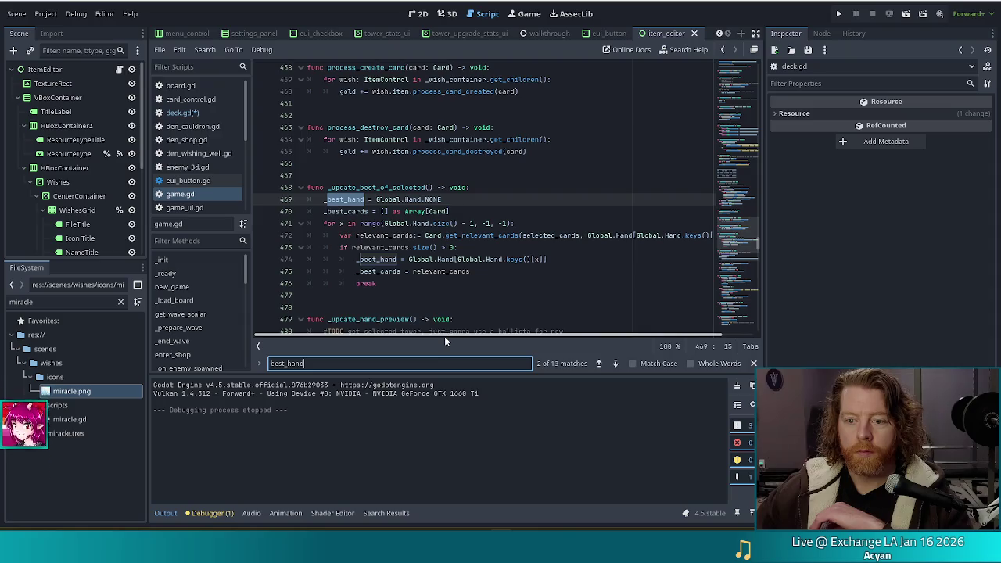
pyautogui.moveTo(445, 336); pyautogui.dragTo(477, 332)
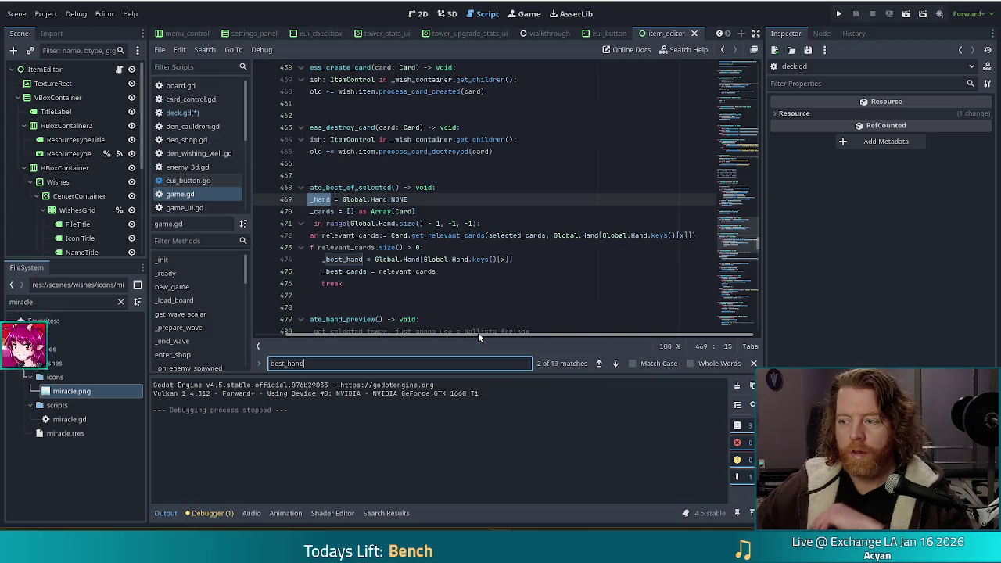
pyautogui.moveTo(477, 332); pyautogui.dragTo(387, 306)
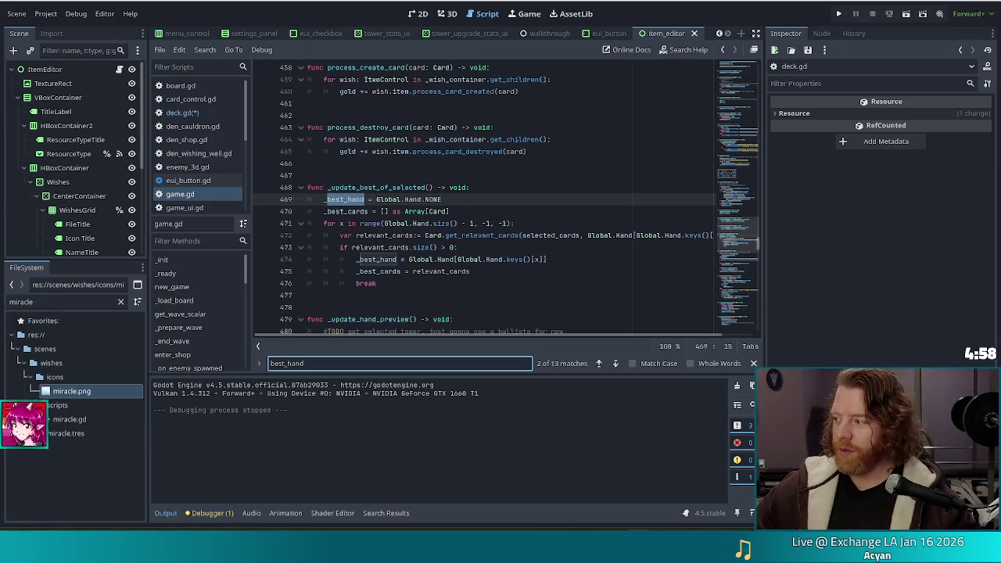
pyautogui.click(461, 220)
pyautogui.press('Up')
pyautogui.press('Up')
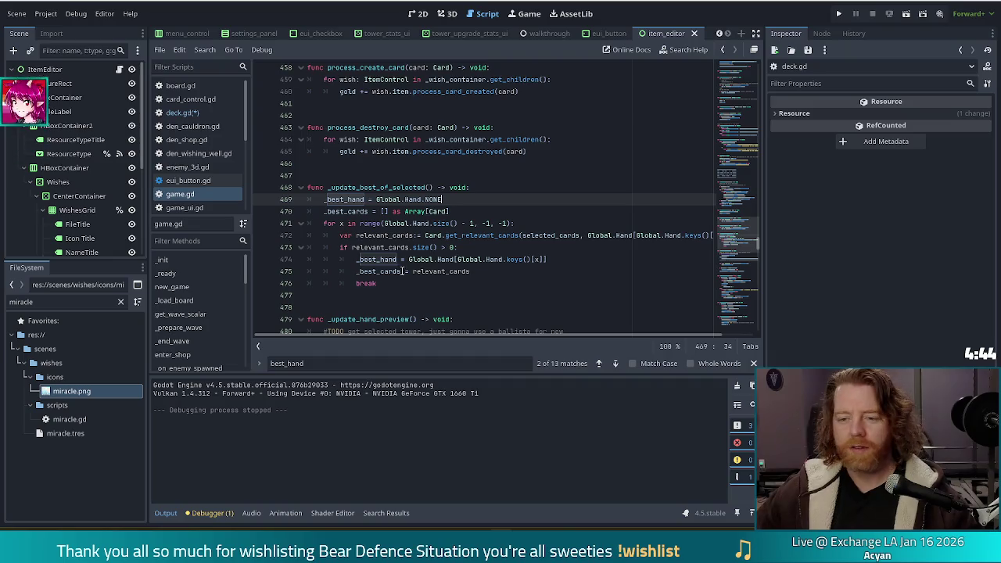
# - Follow the get_relevant_cards call on line 472 to its definition in card.gd
pyautogui.click(509, 234)
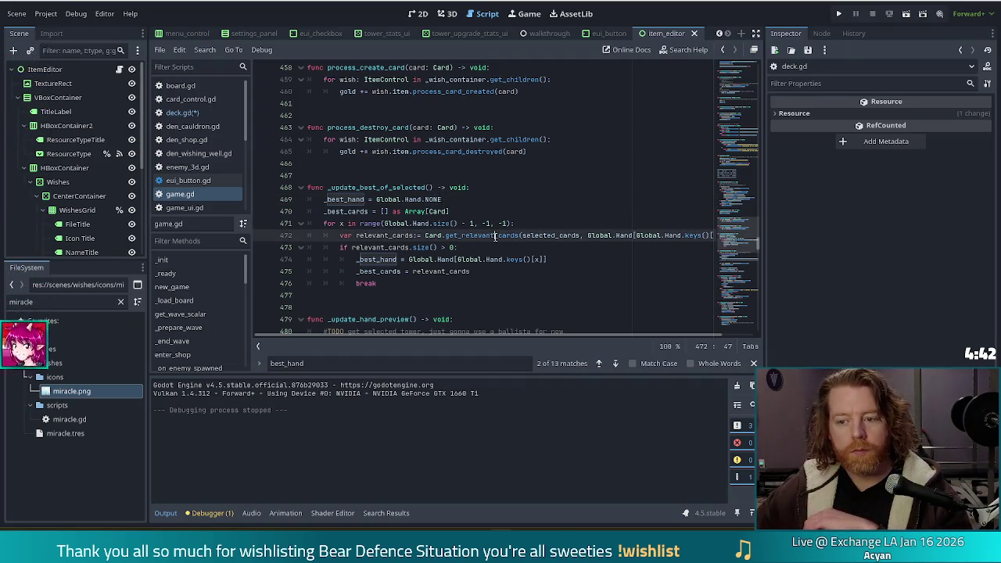
pyautogui.click(496, 235)
pyautogui.keyDown('ctrl'); pyautogui.click(483, 237); pyautogui.keyUp('ctrl')
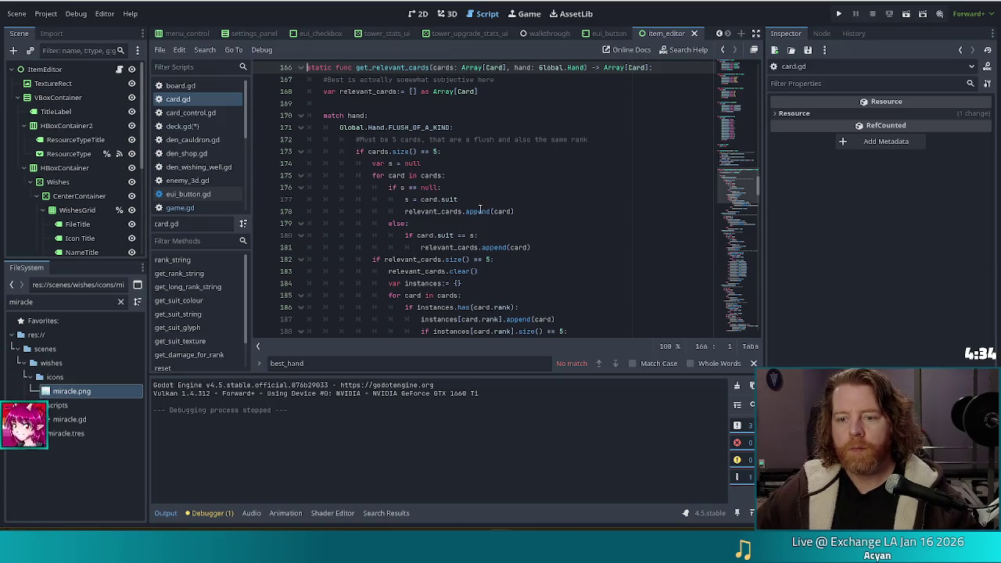
# - Review card.gd from the top and return to the get_relevant_cards definition
pyautogui.scroll(-4, 478, 211)
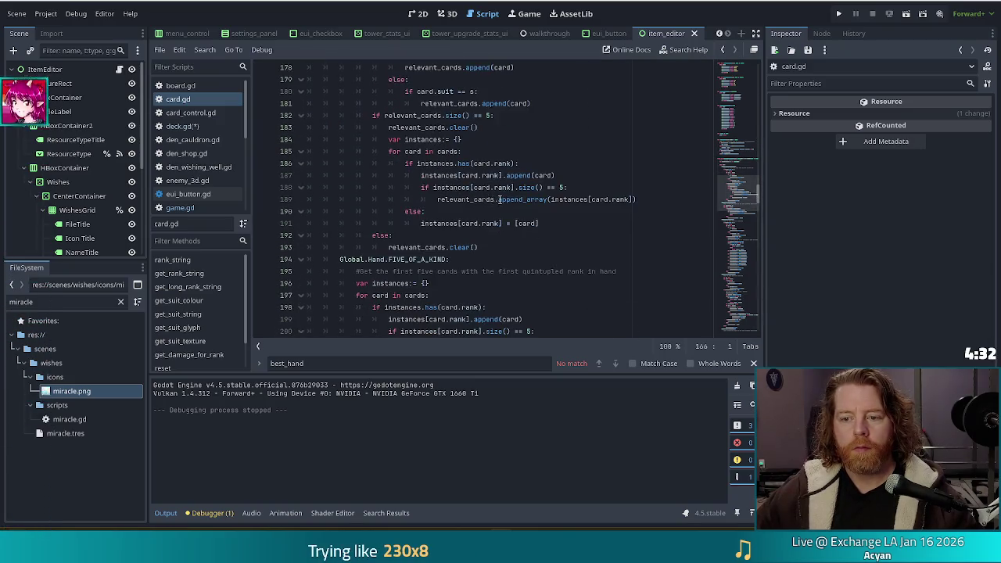
pyautogui.scroll(5, 499, 200)
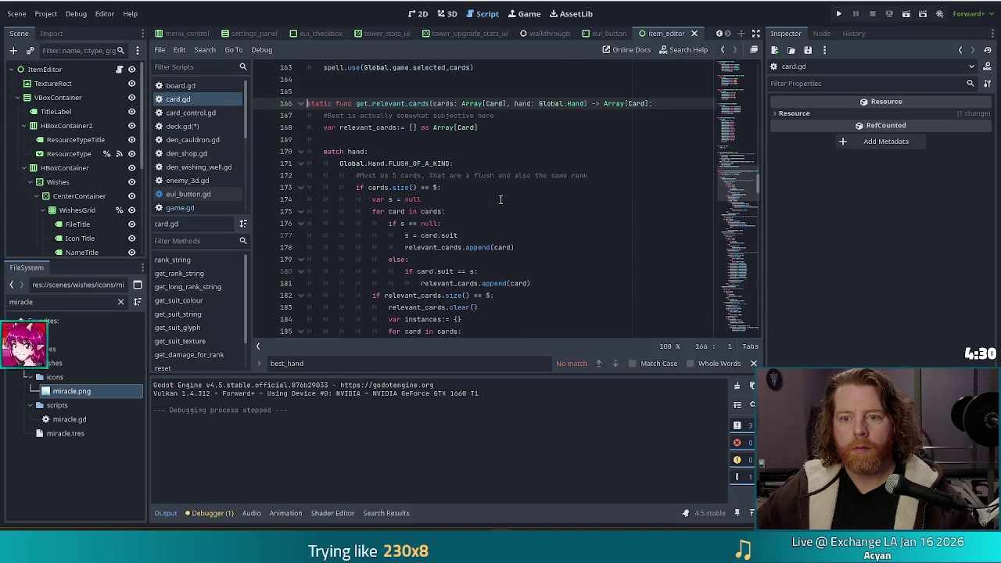
pyautogui.hotkey('ctrl', 'Home')
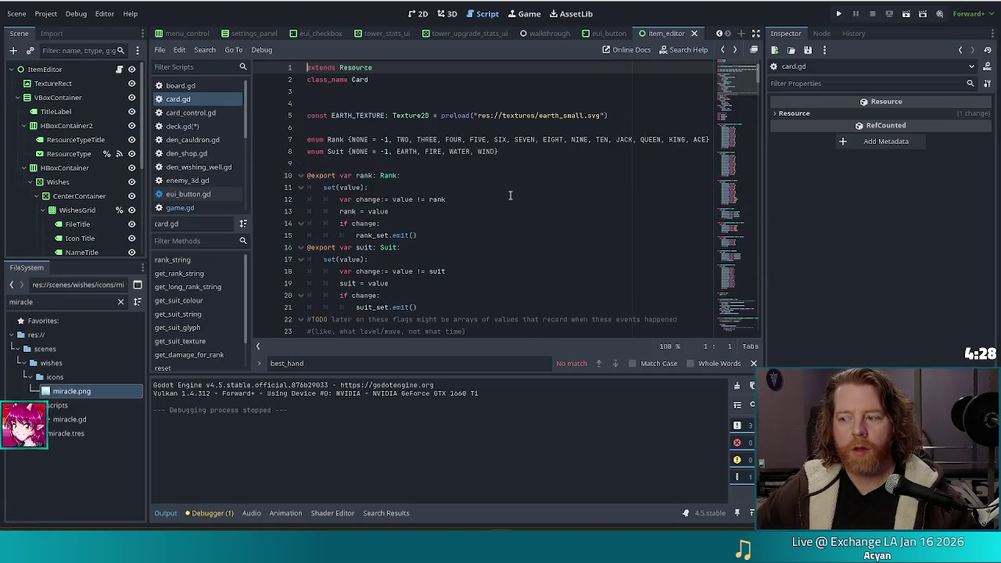
pyautogui.hotkey('alt', 'Left')
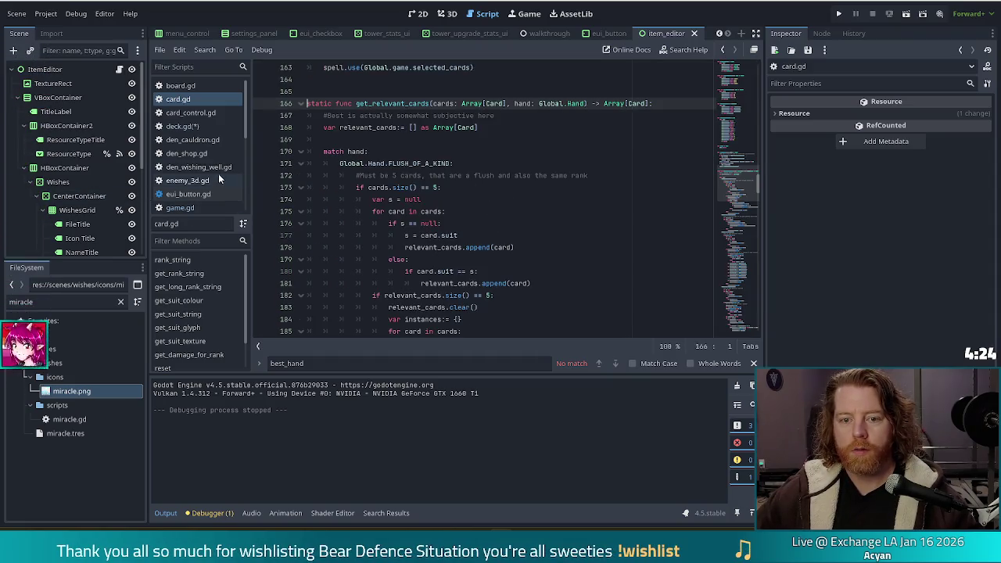
# - In deck.gd, complete the Card. line to Card.get_relevant_cards via autocomplete
pyautogui.click(182, 126)
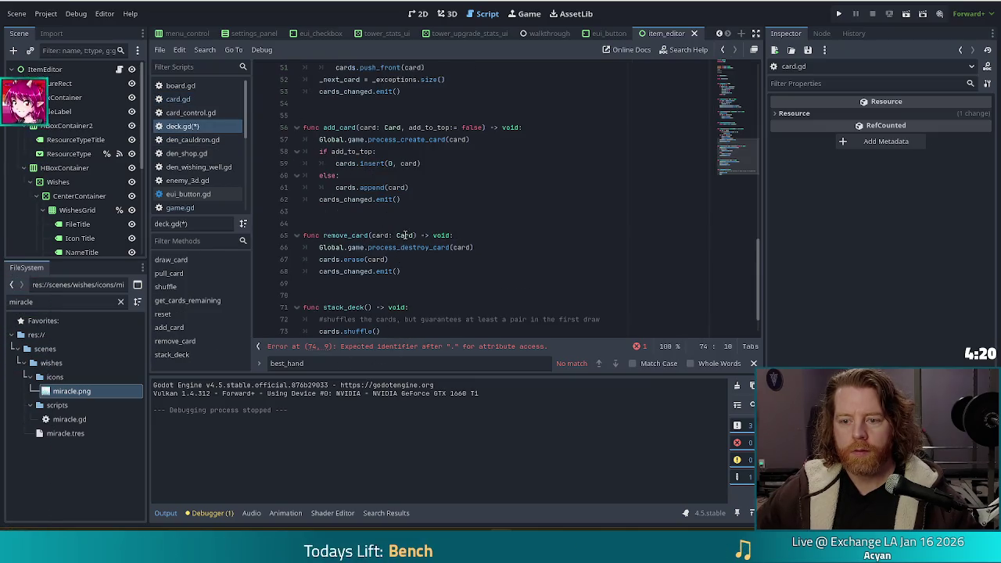
pyautogui.scroll(-1, 389, 299)
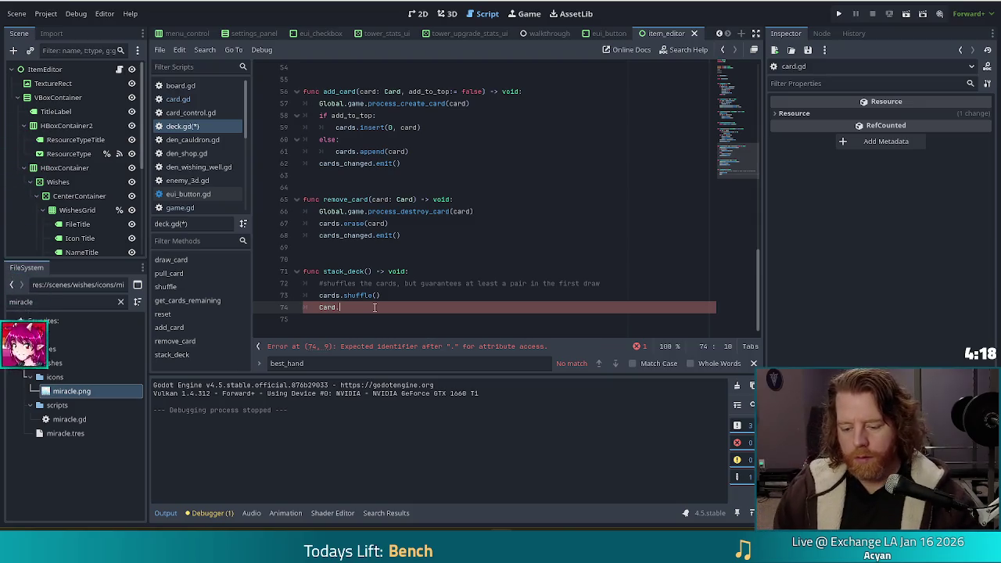
pyautogui.write('get')
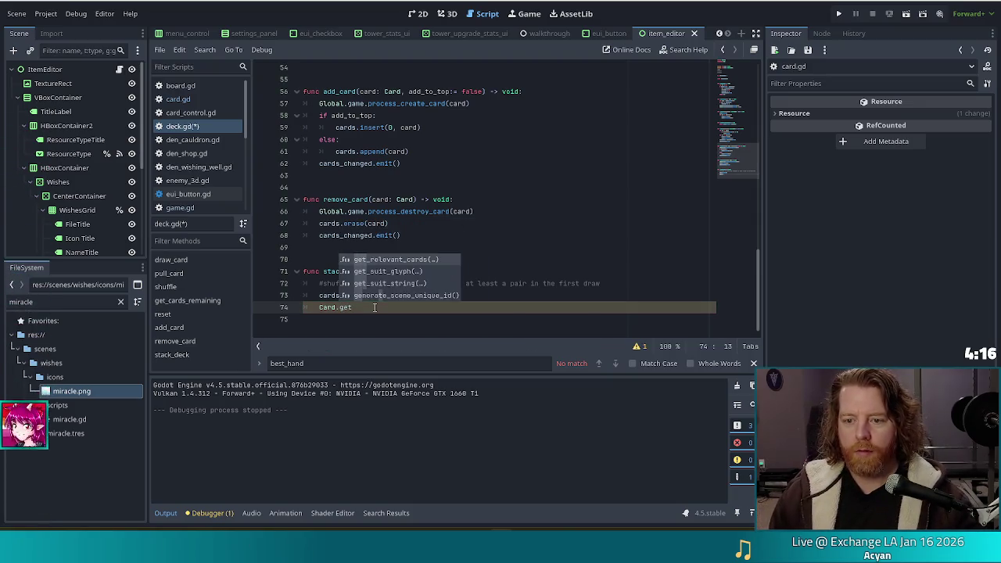
pyautogui.press('Return')
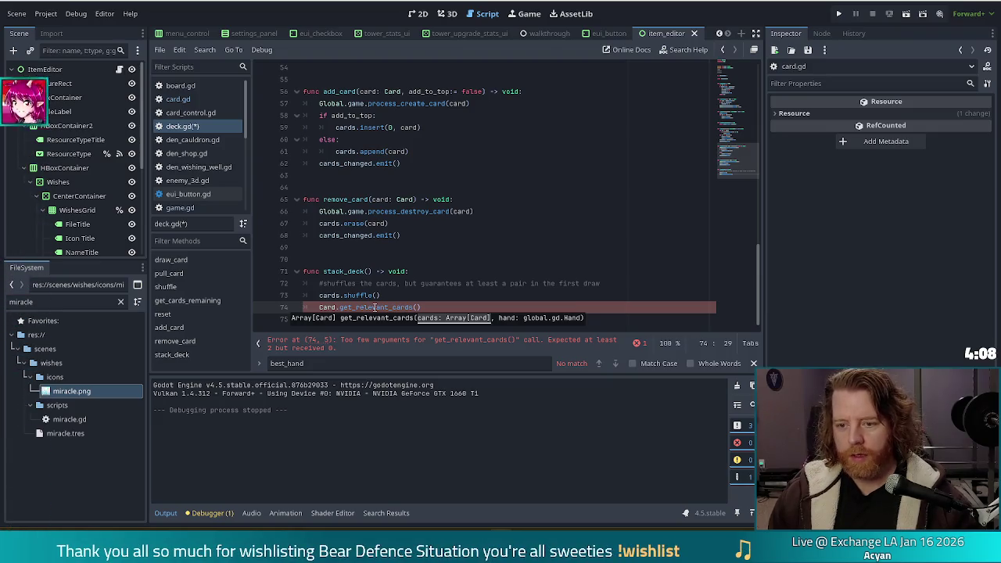
# - Type cards.slice() into line 74, check the Array.slice documentation, then return to deck.gd
pyautogui.write('cards.')
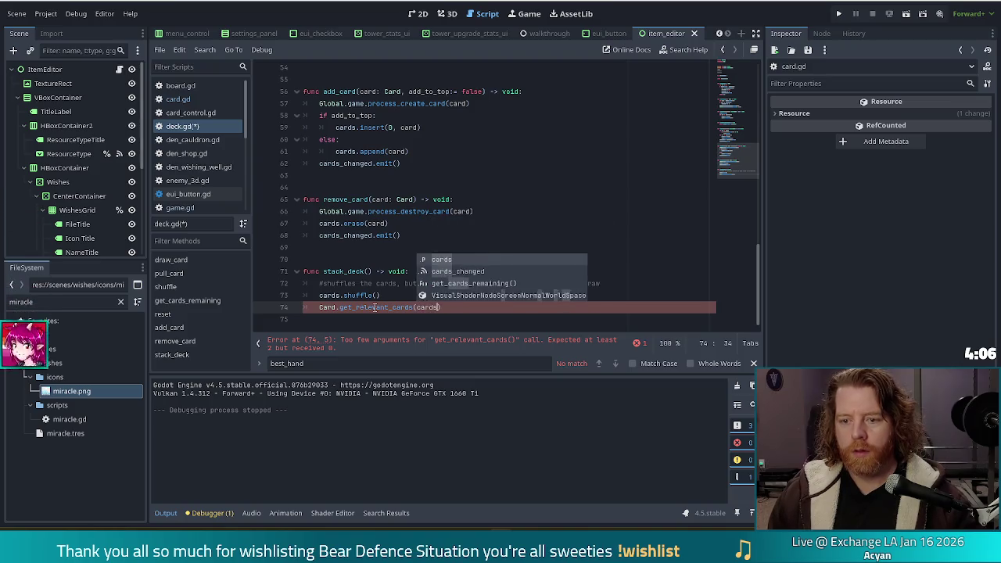
pyautogui.write('slice(')
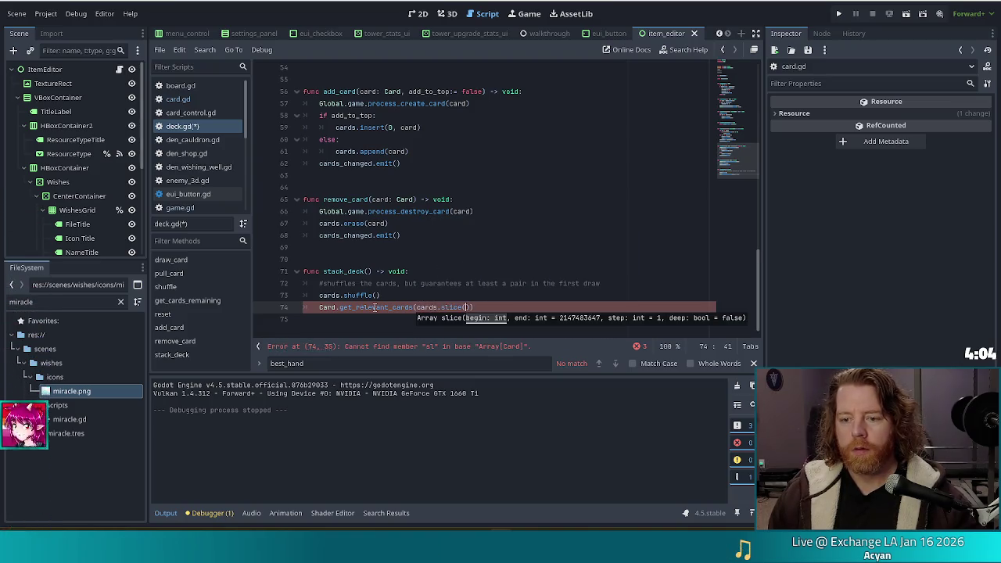
pyautogui.keyDown('ctrl'); pyautogui.click(450, 308); pyautogui.keyUp('ctrl')
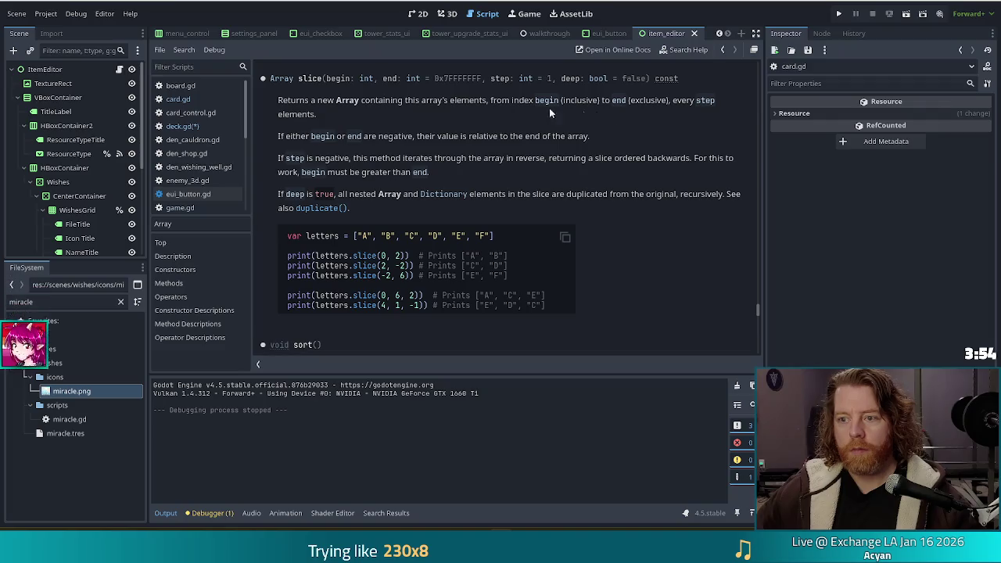
pyautogui.hotkey('alt', 'Left')
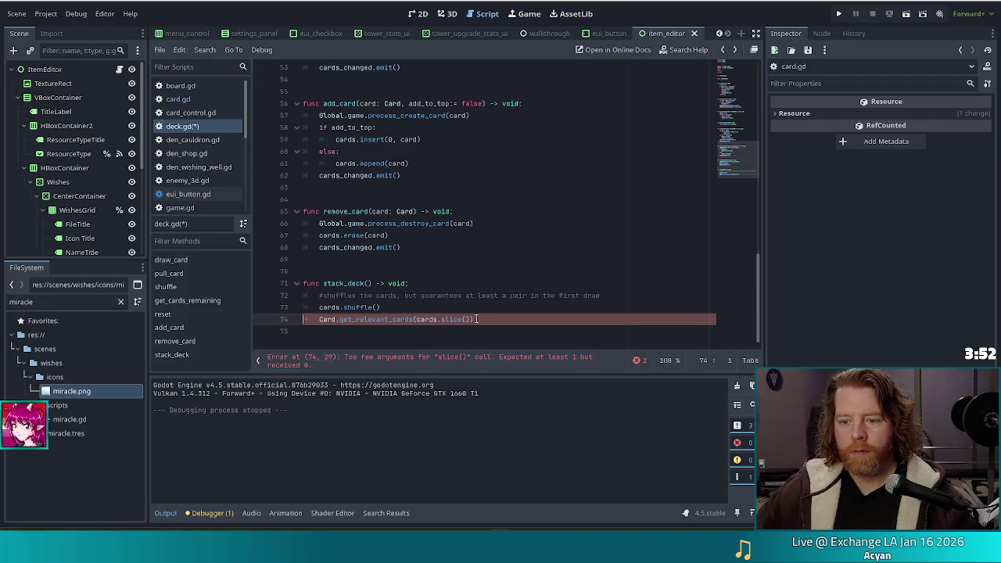
# - Complete line 74 as Card.get_relevant_cards(cards.slice(0, 7), Global.Hand.PAIR)
pyautogui.click(467, 319)
pyautogui.write('0, 7')
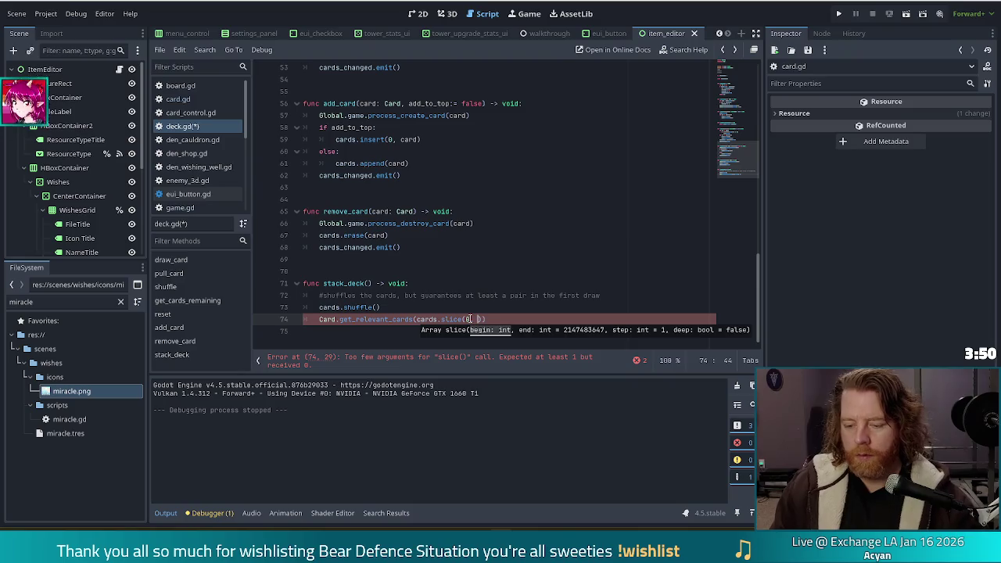
pyautogui.write(')')
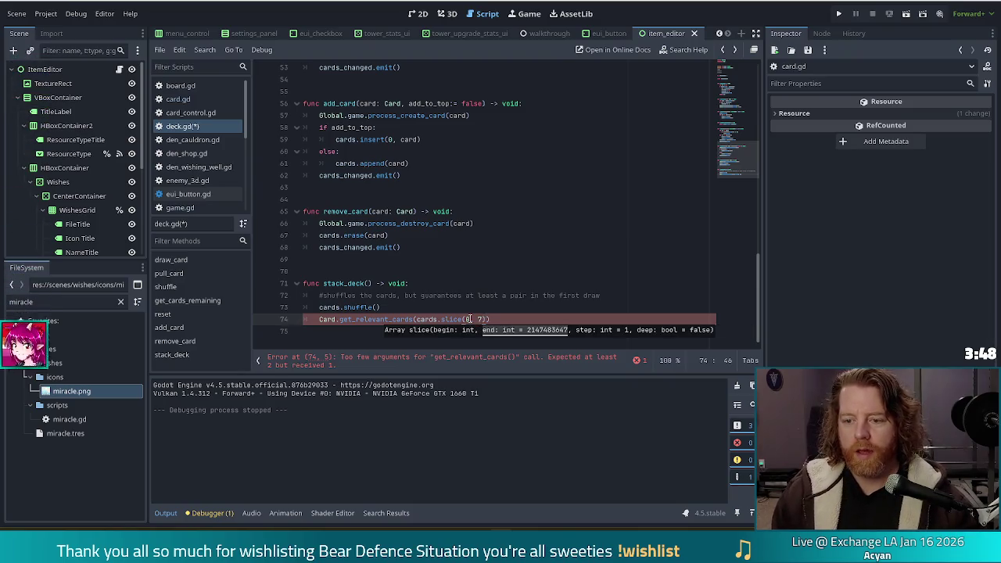
pyautogui.write(',')
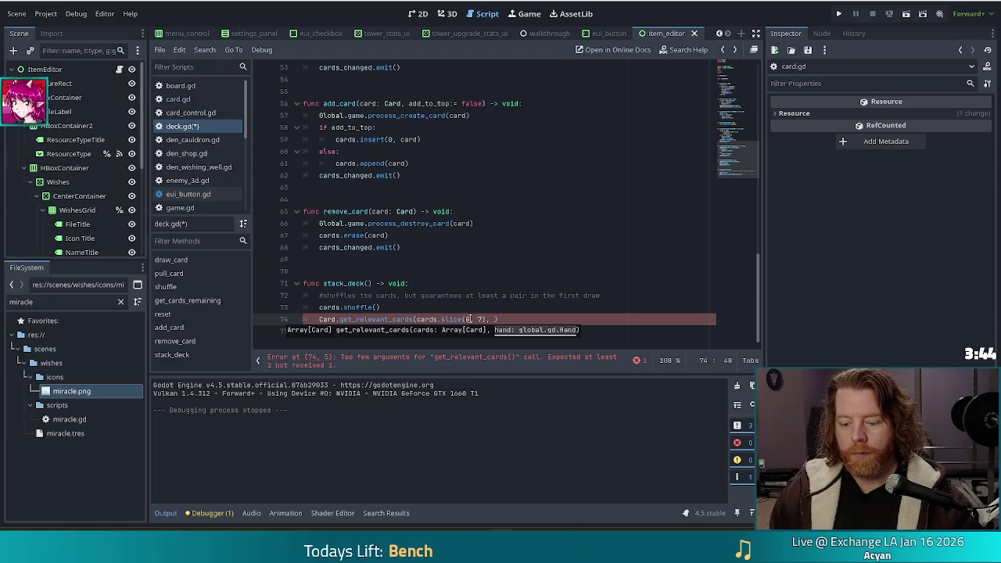
pyautogui.press('BackSpace')
pyautogui.press('BackSpace')
pyautogui.press('BackSpace')
pyautogui.write('Globa')
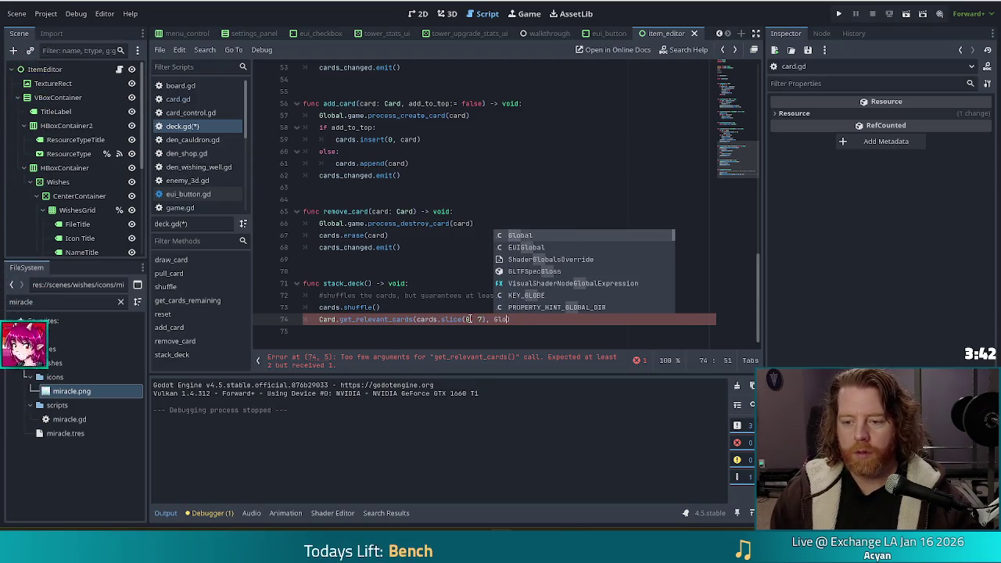
pyautogui.write('l.Ha')
pyautogui.press('BackSpace')
pyautogui.press('BackSpace')
pyautogui.write('al.Hand')
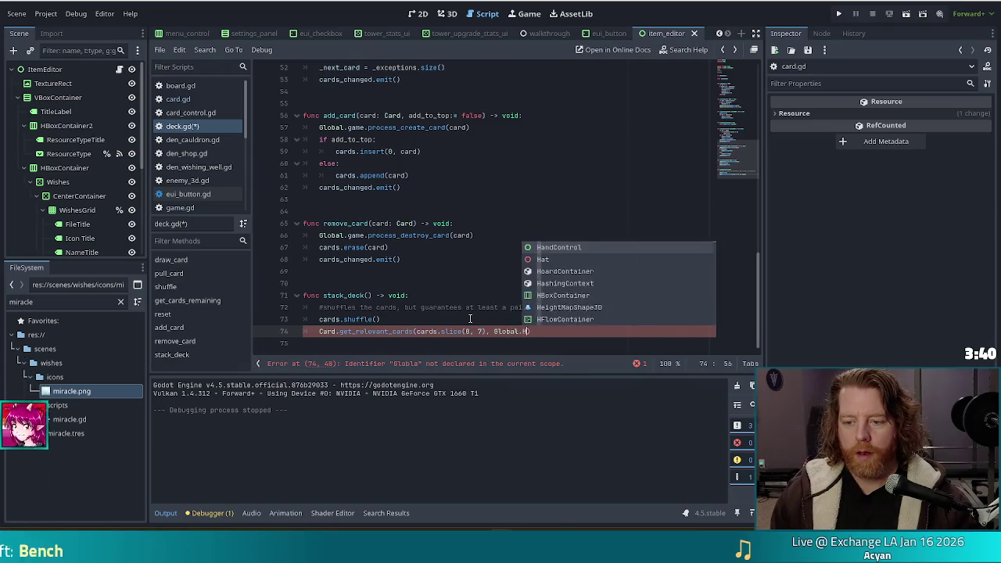
pyautogui.write('.')
pyautogui.write('PA')
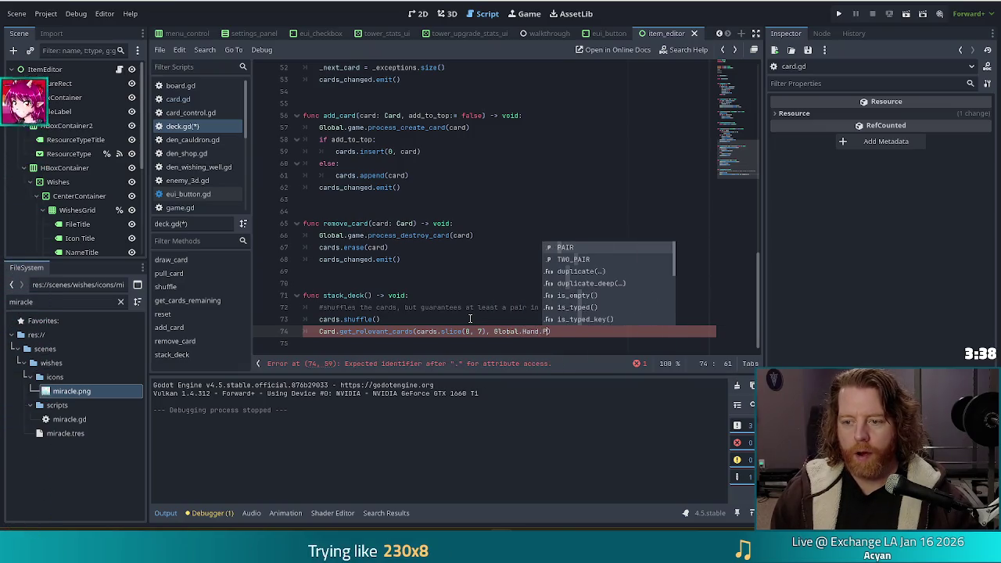
pyautogui.press('Return')
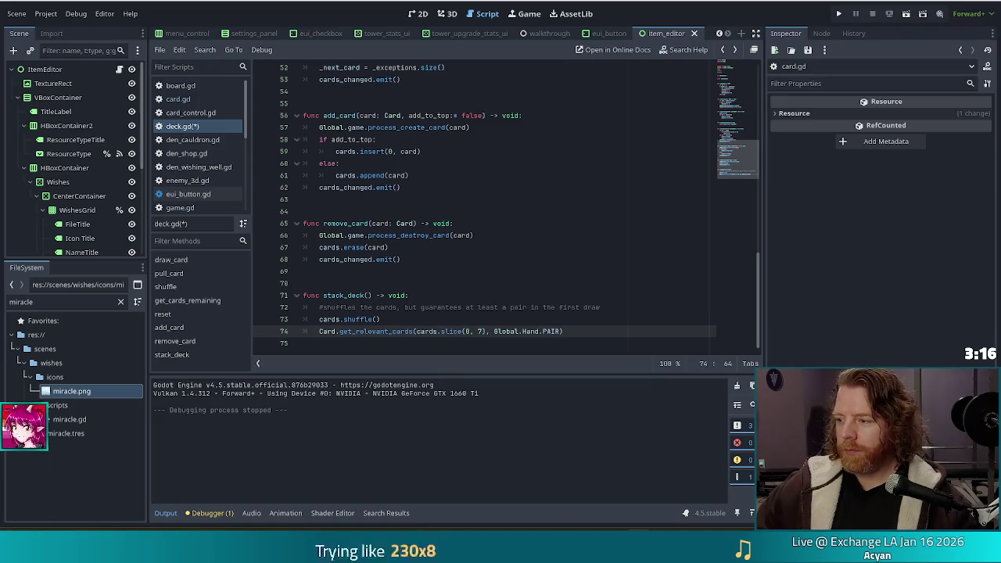
pyautogui.click(574, 332)
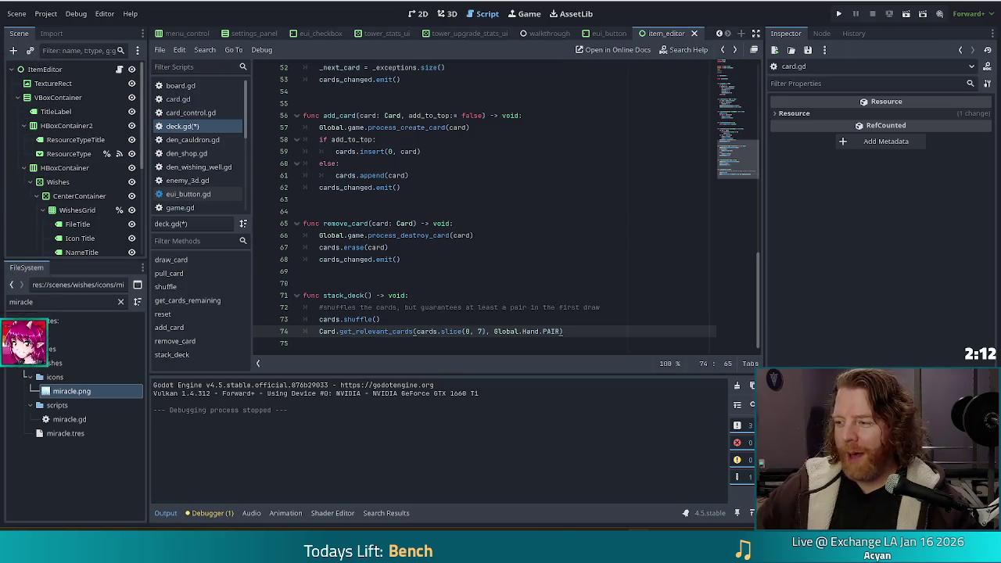
pyautogui.moveTo(576, 331)
pyautogui.mouseDown()
pyautogui.moveTo(576, 305)
pyautogui.moveTo(570, 331)
pyautogui.mouseUp()
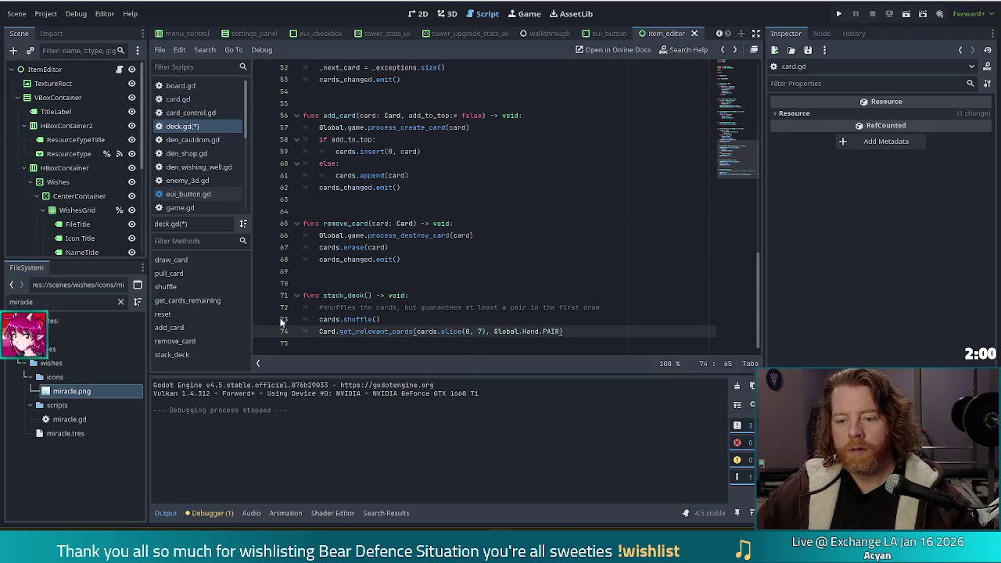
pyautogui.click(320, 332)
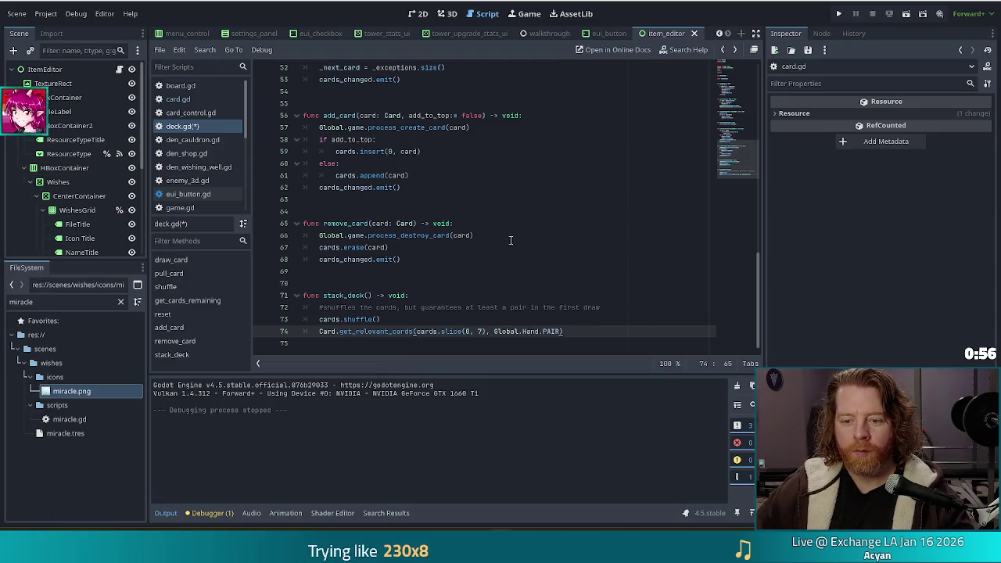
# - Store line 74's get_relevant_cards result in a new variable relevant_cards
pyautogui.press('Home')
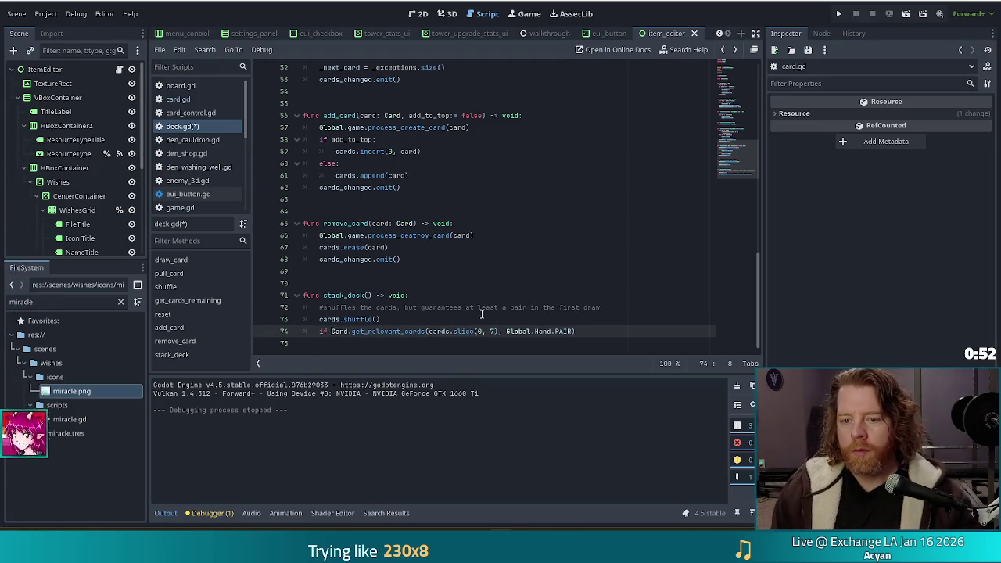
pyautogui.press('BackSpace')
pyautogui.write('var')
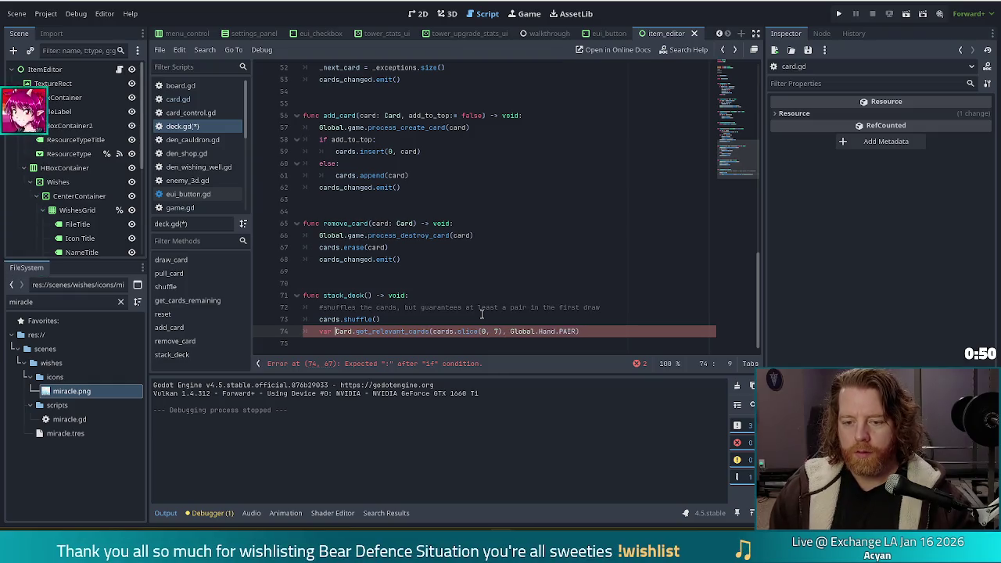
pyautogui.write(' r')
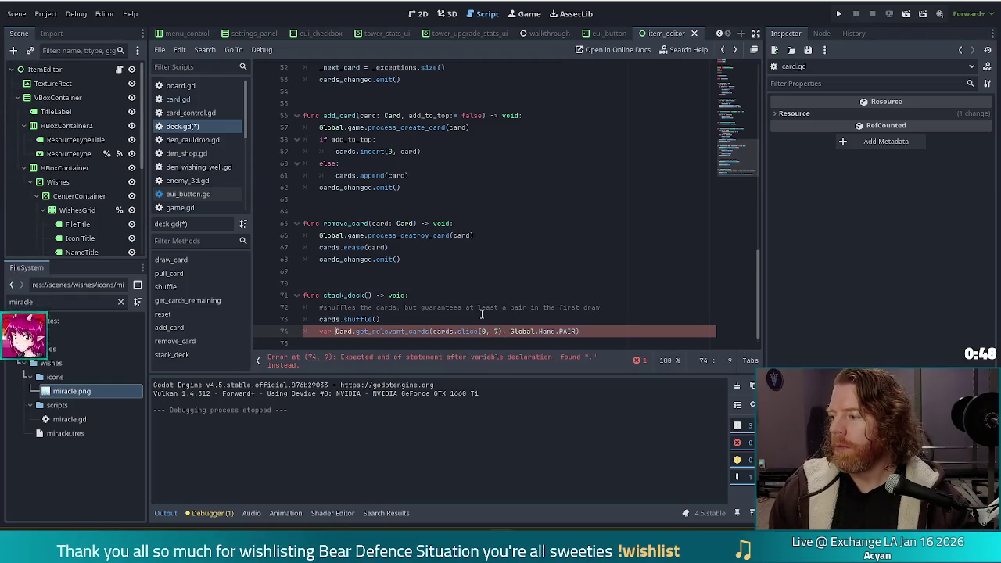
pyautogui.write('elevant_card')
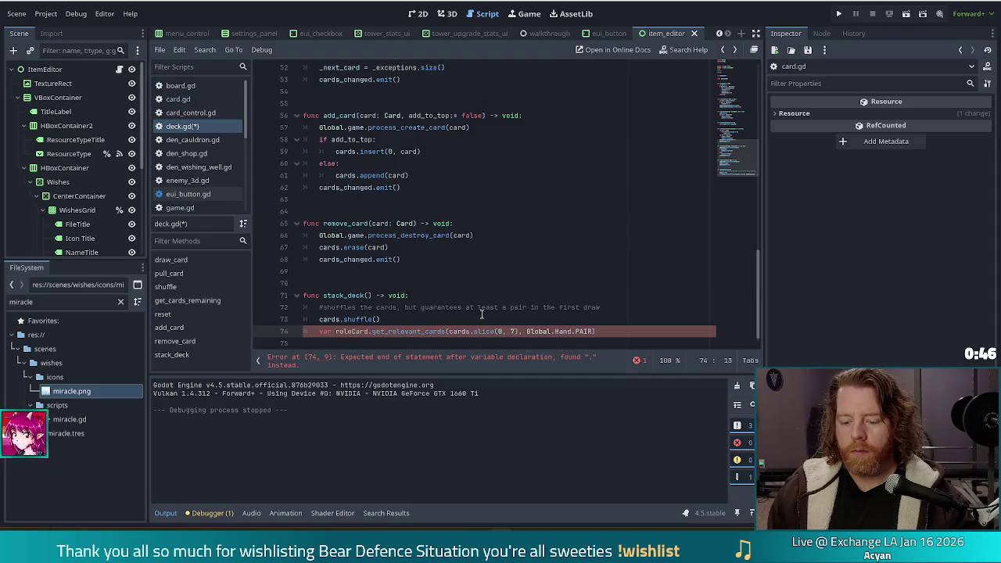
pyautogui.write('s =')
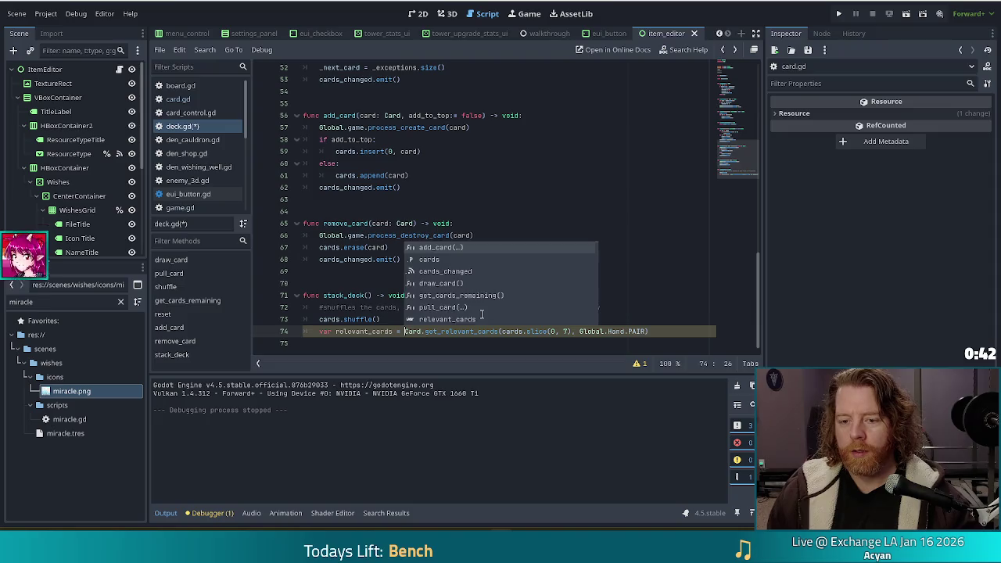
pyautogui.write('=')
pyautogui.press('Escape')
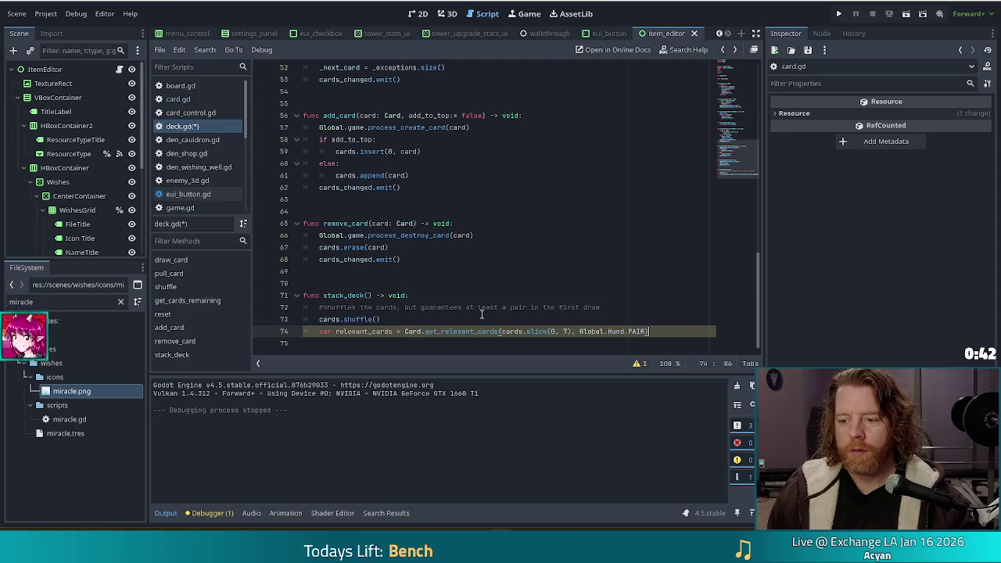
# - Begin a new line with the check if relevant_cards.size() > 0
pyautogui.press('End')
pyautogui.press('Return')
pyautogui.write('if')
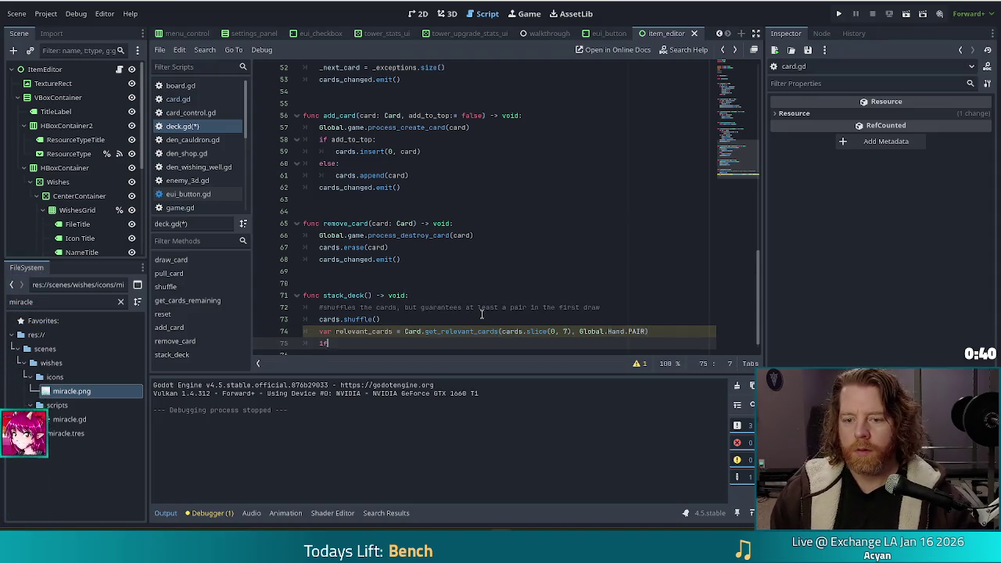
pyautogui.write(' relevant_')
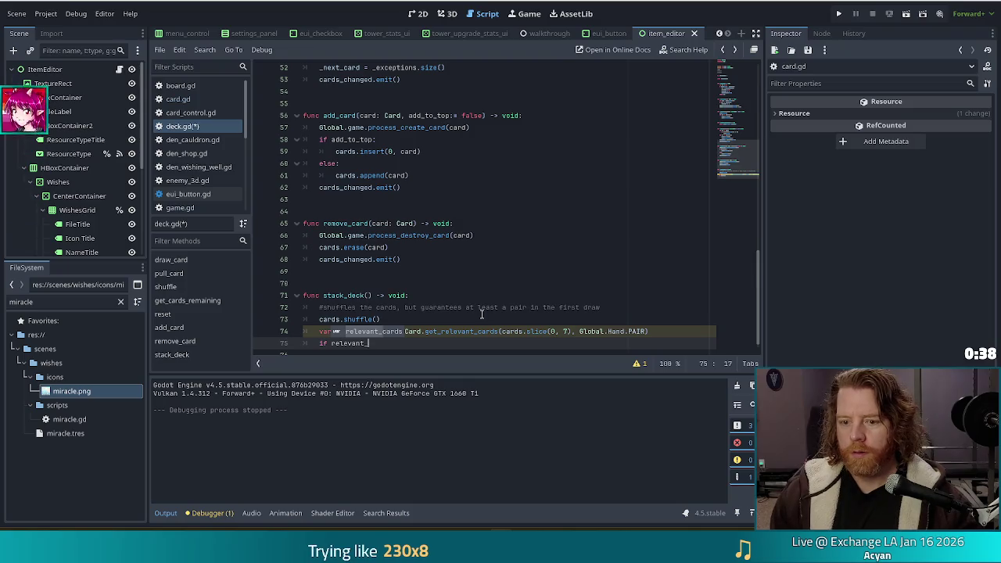
pyautogui.write('cards.si')
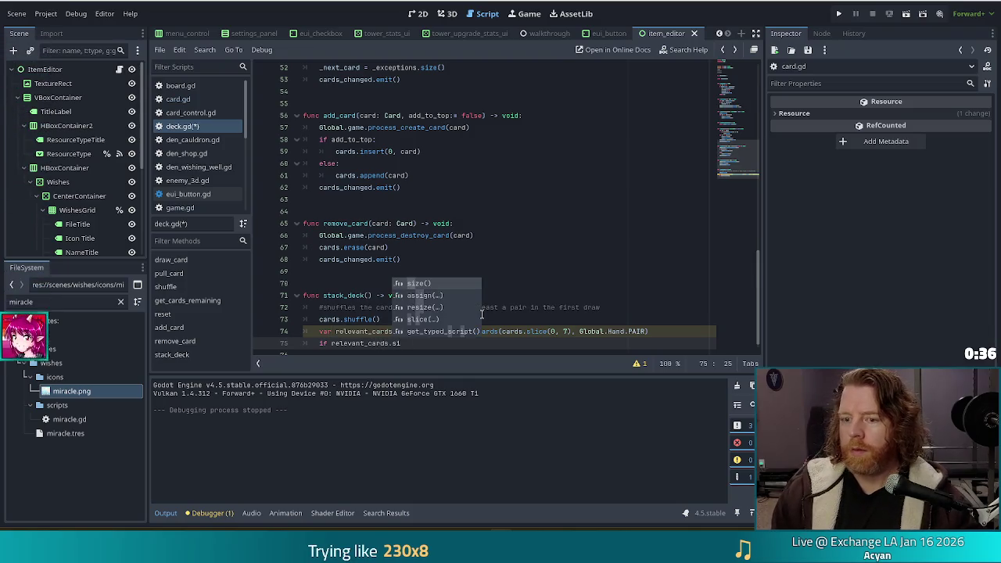
pyautogui.write('ze() > 0')
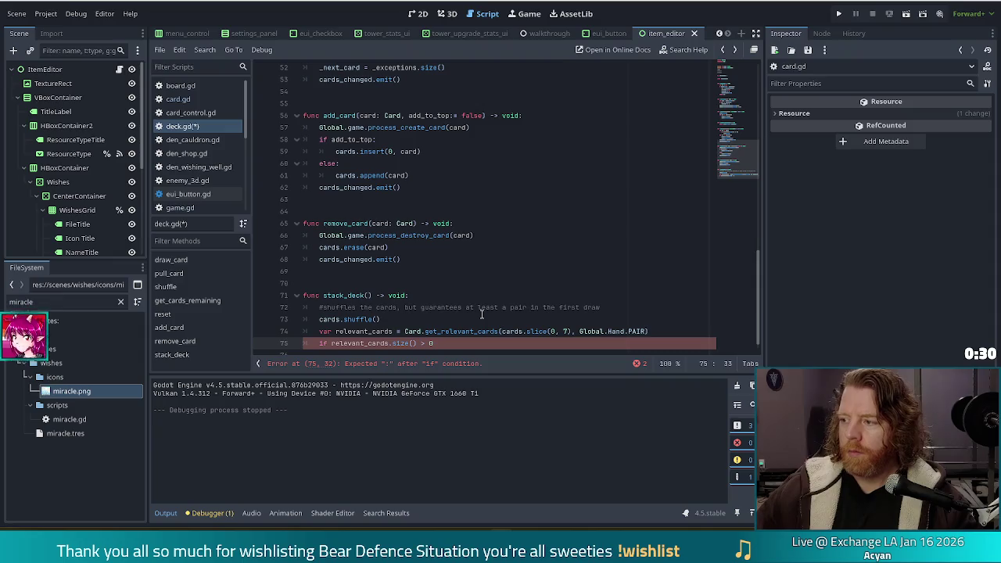
pyautogui.scroll(-1, 508, 219)
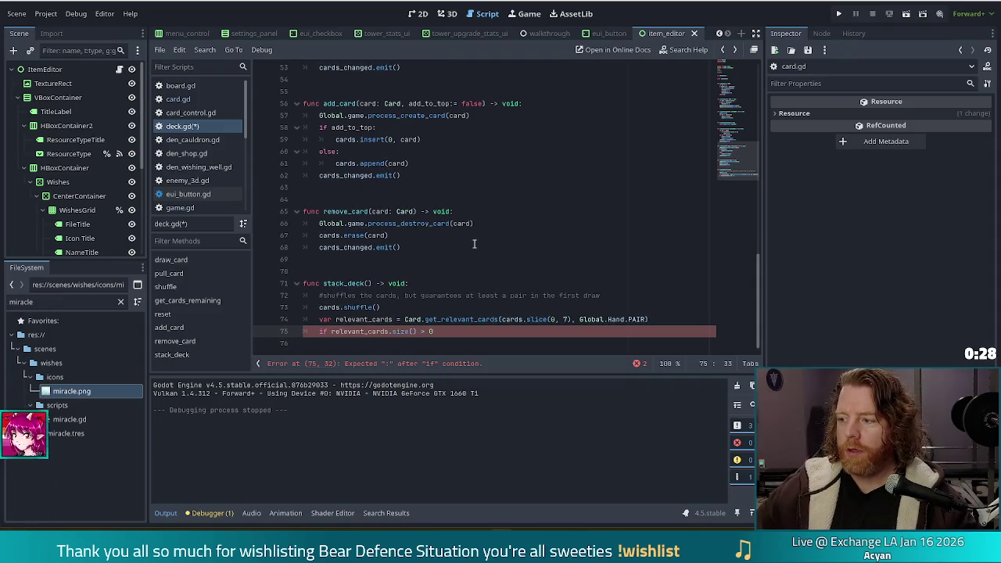